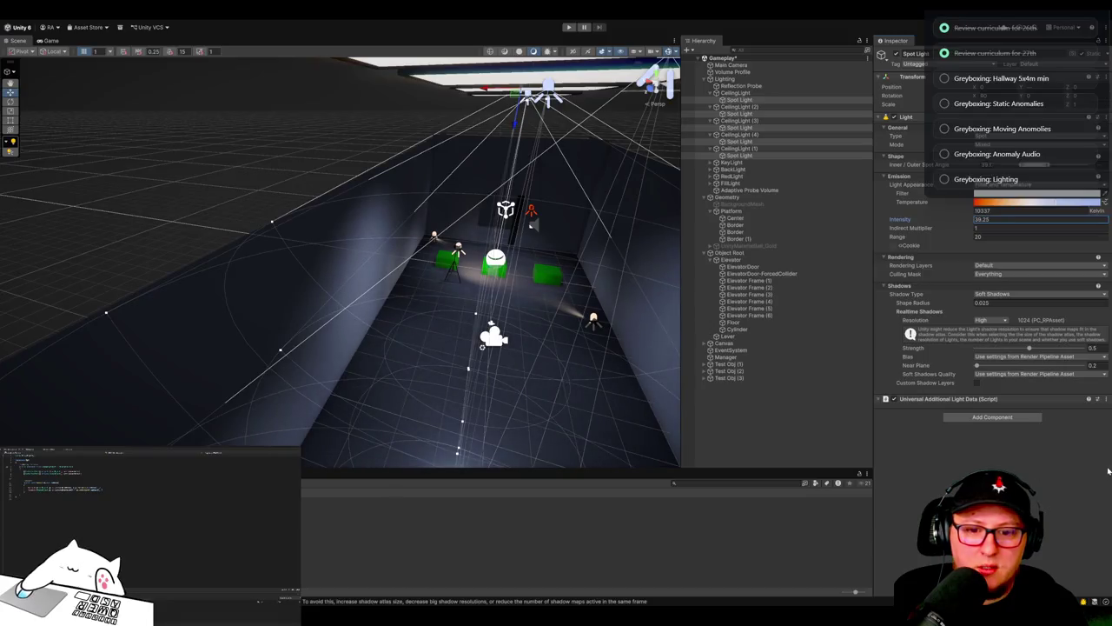
Step: Raise the selected ceiling spot lights' intensity from 39.25 to 120
{"action": "left_click", "coordinate": [993, 221]}
{"action": "type", "text": "120"}
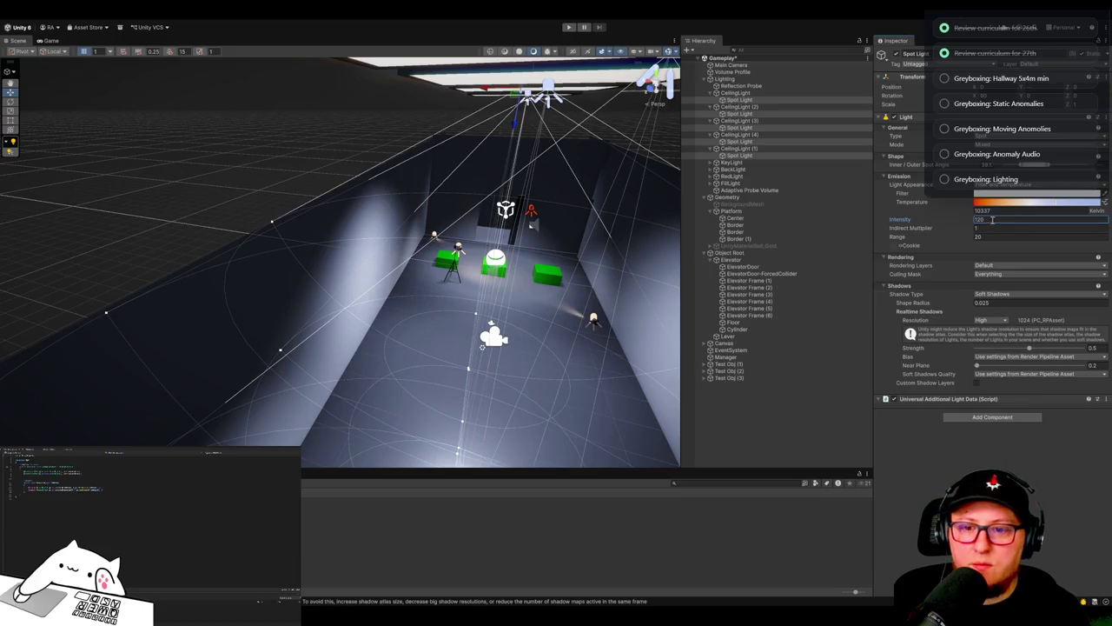
{"action": "left_click", "coordinate": [188, 216]}
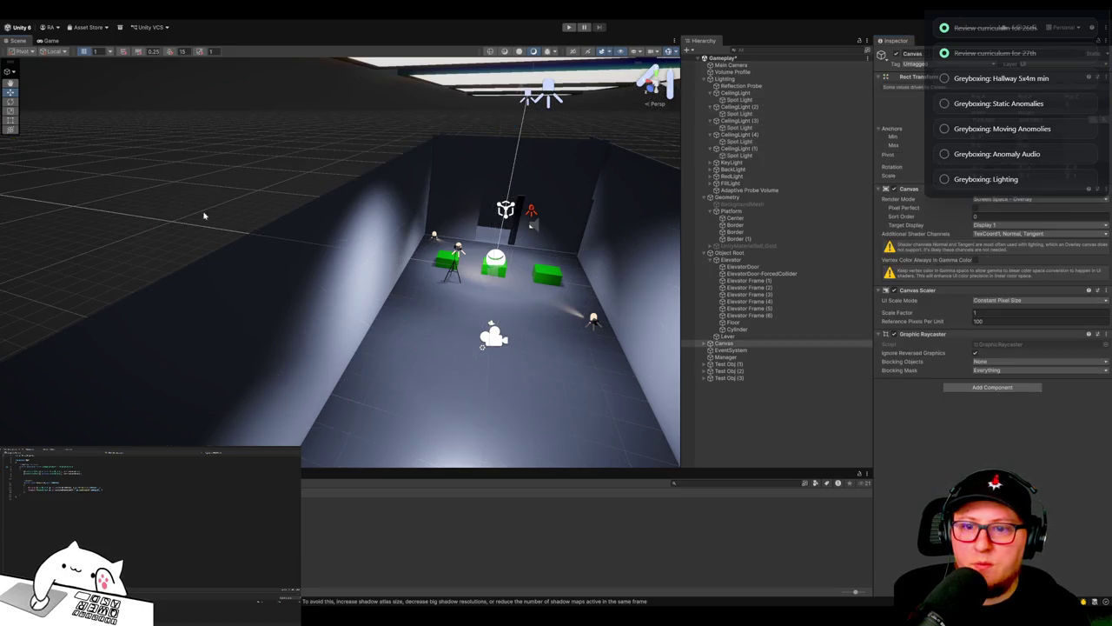
Step: Fly the Scene view forward to the three green anomaly panels at the hallway's end
{"action": "scroll", "coordinate": [437, 325], "scroll_direction": "up", "scroll_amount": 5}
{"action": "left_click_drag", "start_coordinate": [472, 270], "coordinate": [447, 330]}
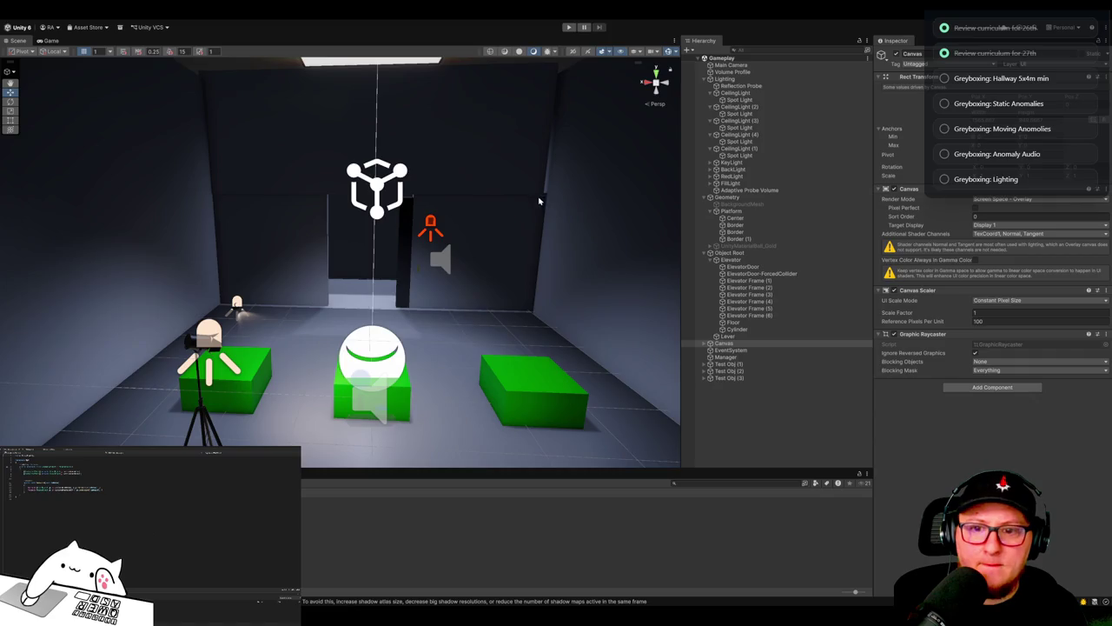
{"action": "left_click", "coordinate": [527, 174]}
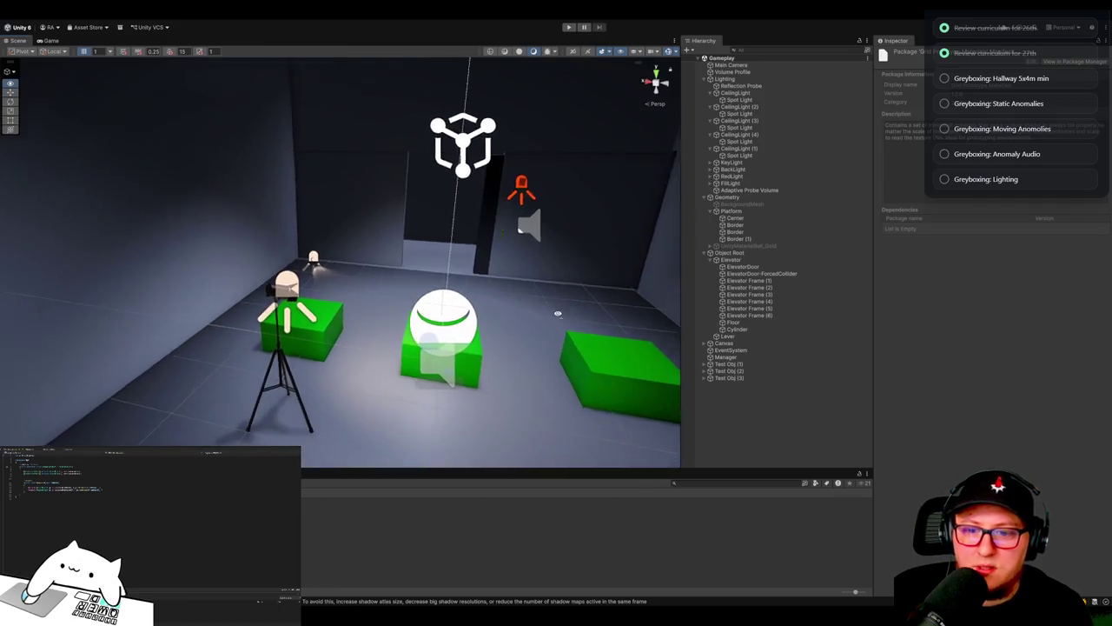
Step: Drag the 1x1_checkerboard material from Tetra Creations onto the floor Center piece
{"action": "scroll", "coordinate": [394, 353], "scroll_direction": "up", "scroll_amount": 10}
{"action": "scroll", "coordinate": [394, 353], "scroll_direction": "down", "scroll_amount": 5}
{"action": "left_click_drag", "start_coordinate": [609, 354], "coordinate": [536, 393]}
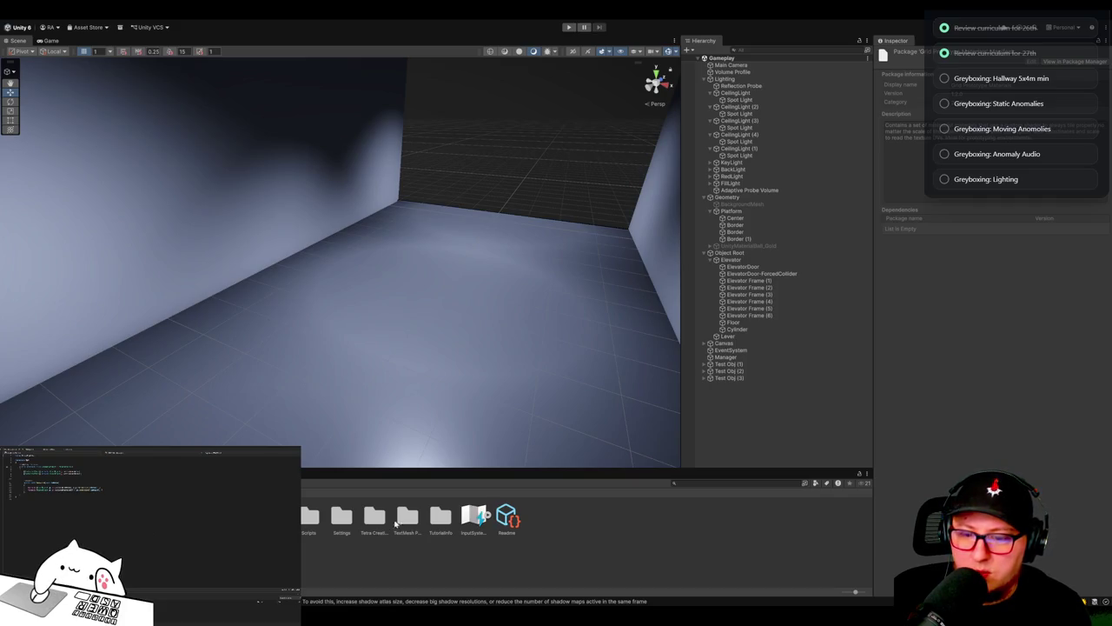
{"action": "double_click", "coordinate": [381, 522]}
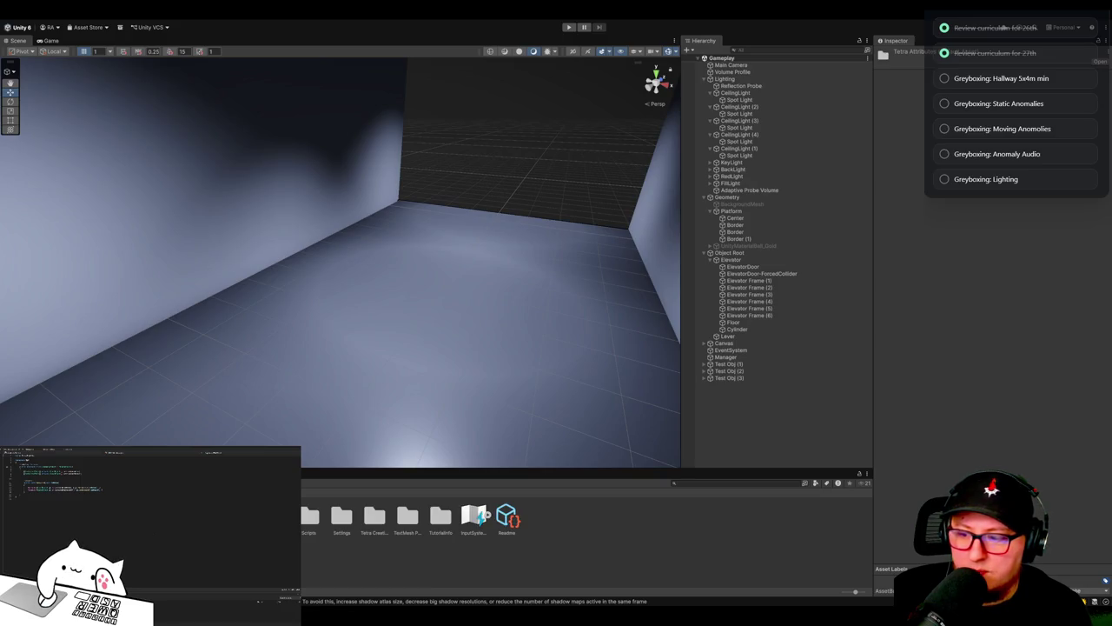
{"action": "mouse_move", "coordinate": [452, 318]}
{"action": "left_mouse_down"}
{"action": "mouse_move", "coordinate": [273, 293]}
{"action": "mouse_move", "coordinate": [102, 287]}
{"action": "mouse_move", "coordinate": [96, 269]}
{"action": "mouse_move", "coordinate": [365, 313]}
{"action": "mouse_move", "coordinate": [380, 283]}
{"action": "mouse_move", "coordinate": [444, 305]}
{"action": "left_mouse_up"}
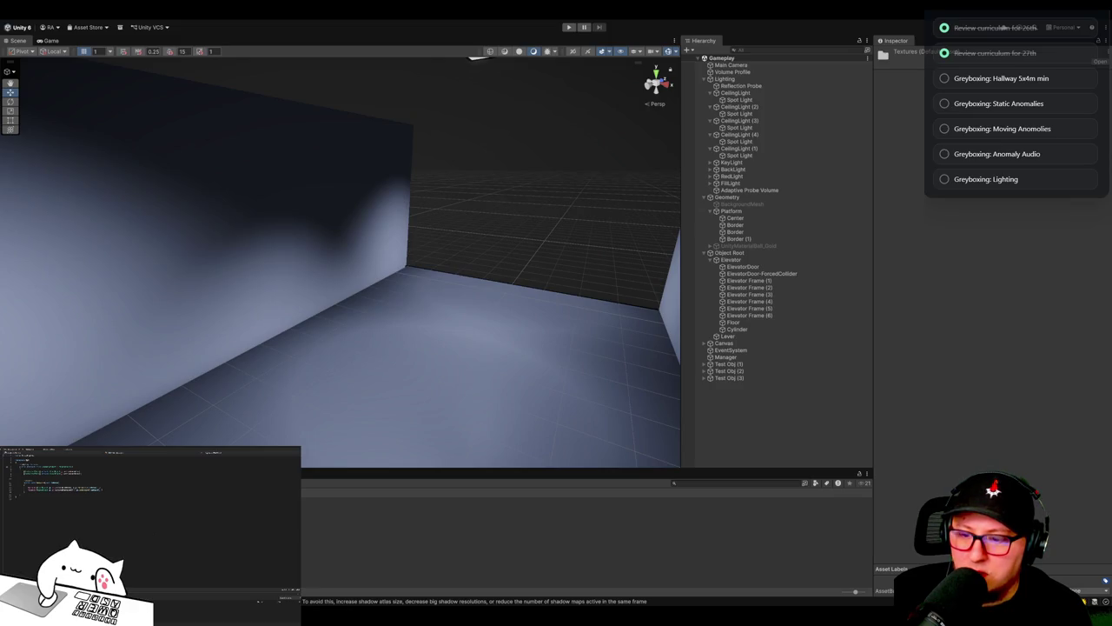
{"action": "left_click_drag", "start_coordinate": [248, 405], "coordinate": [252, 396]}
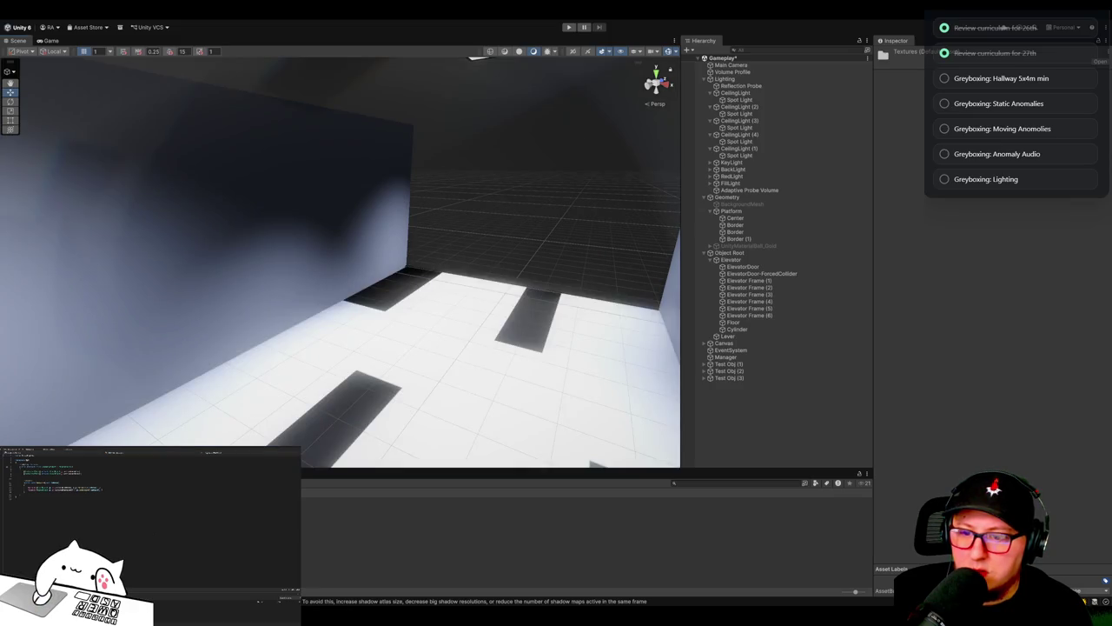
{"action": "left_click", "coordinate": [390, 363]}
{"action": "mouse_move", "coordinate": [389, 363]}
{"action": "left_mouse_down"}
{"action": "mouse_move", "coordinate": [457, 382]}
{"action": "mouse_move", "coordinate": [311, 360]}
{"action": "mouse_move", "coordinate": [223, 400]}
{"action": "left_mouse_up"}
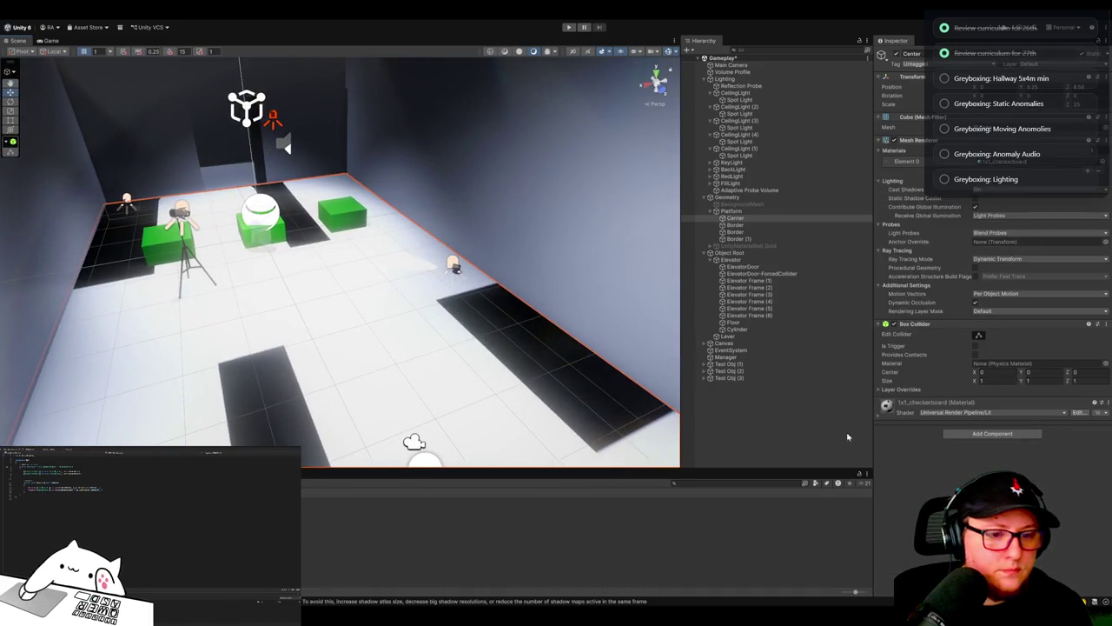
Step: Bring up the floor's 1x1_checkerboard material settings in the Inspector
{"action": "left_click", "coordinate": [879, 417]}
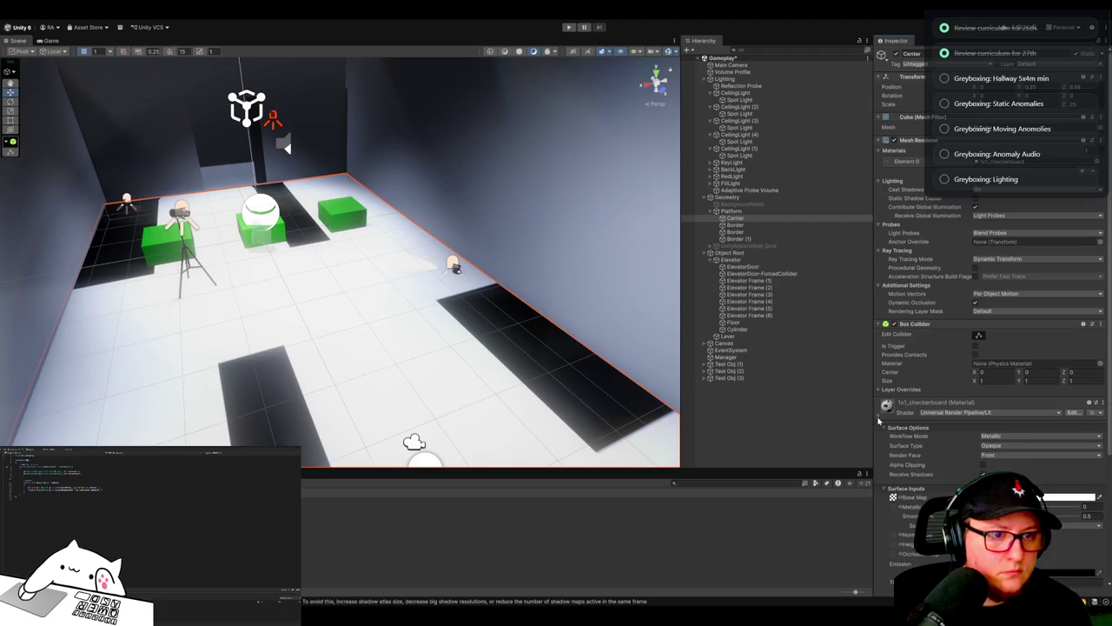
{"action": "key", "text": "ctrl+z"}
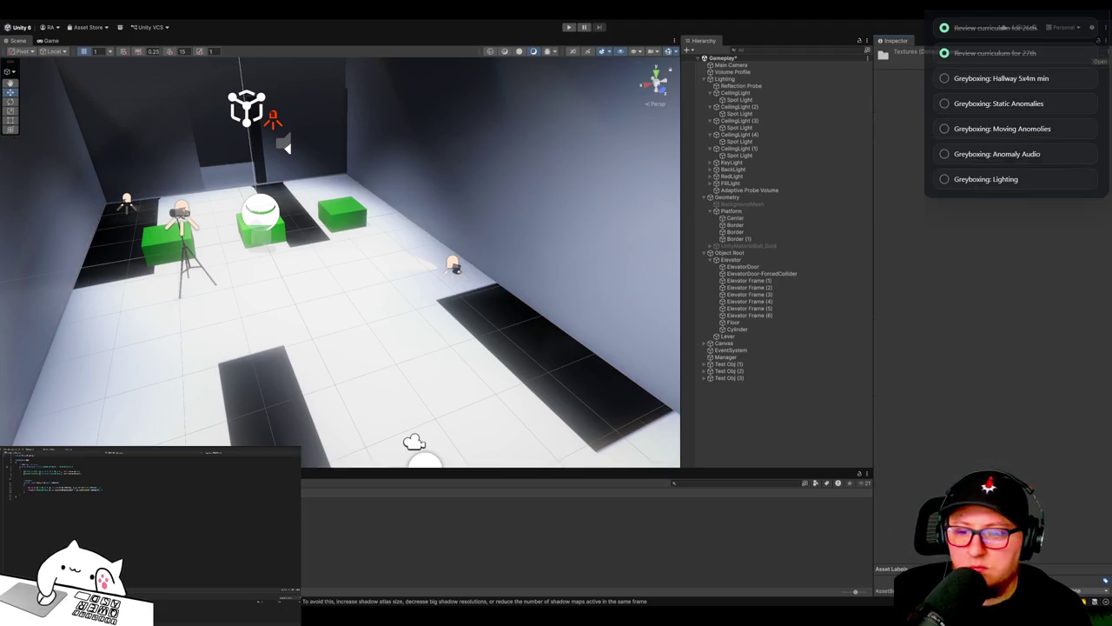
{"action": "key", "text": "ctrl+z"}
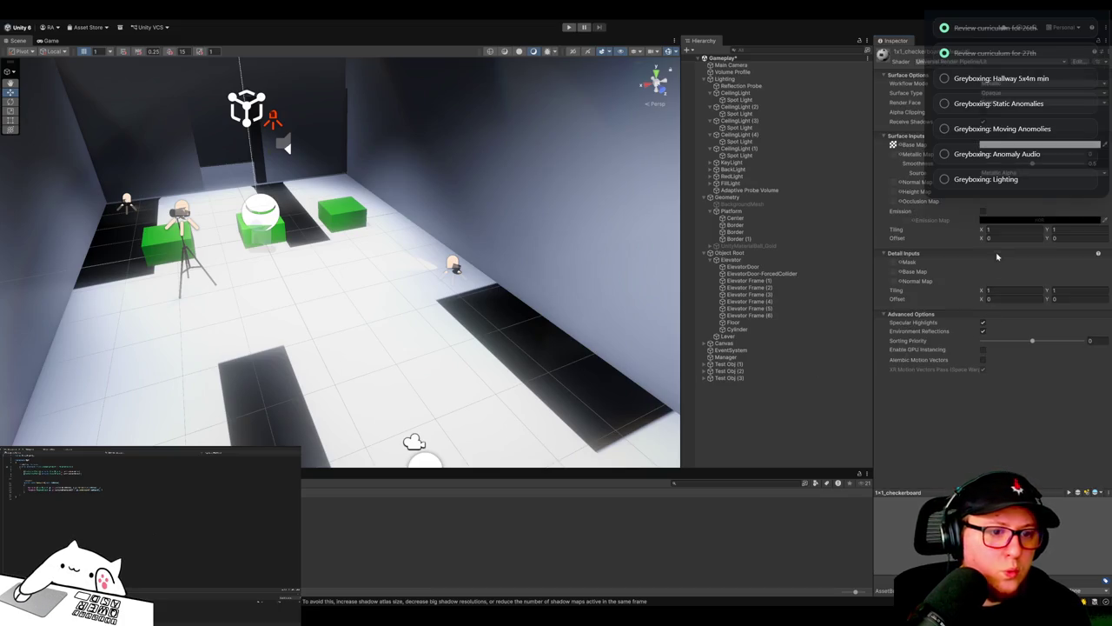
{"action": "left_click", "coordinate": [452, 419]}
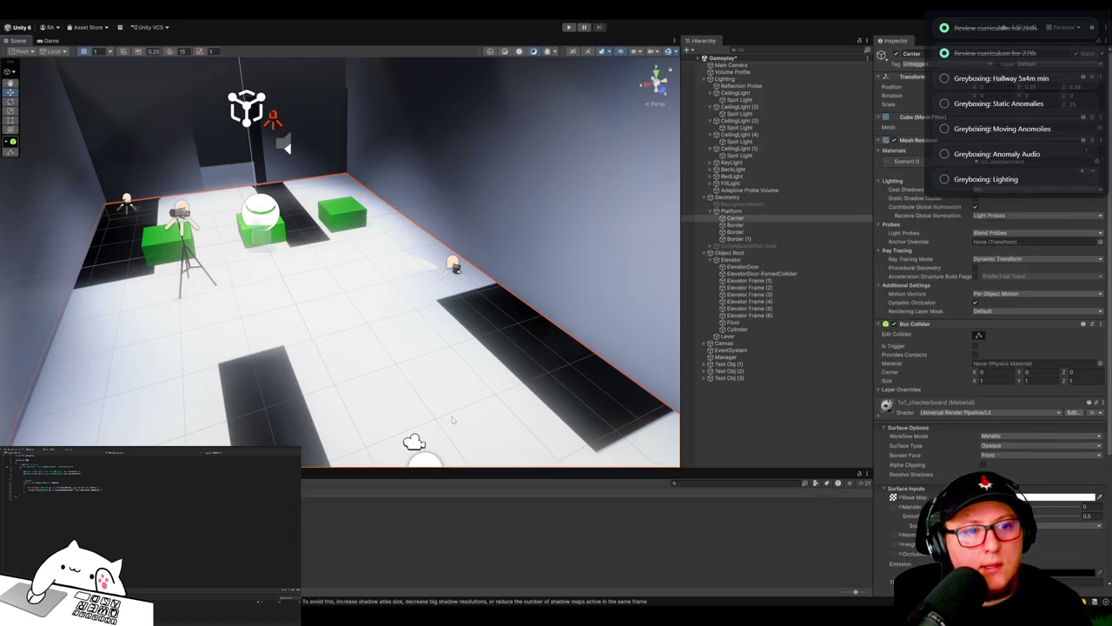
{"action": "key", "text": "ctrl+z"}
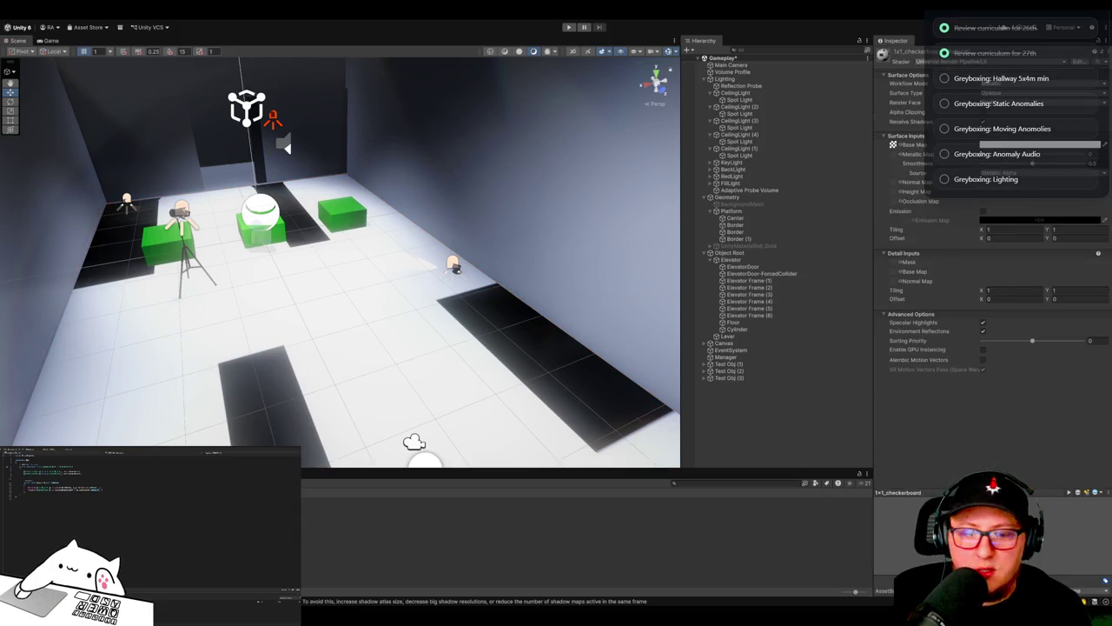
Step: Try checkerboard tiling values of 8 and 25, then revert to 1 by 1
{"action": "left_click", "coordinate": [1002, 229]}
{"action": "type", "text": "8"}
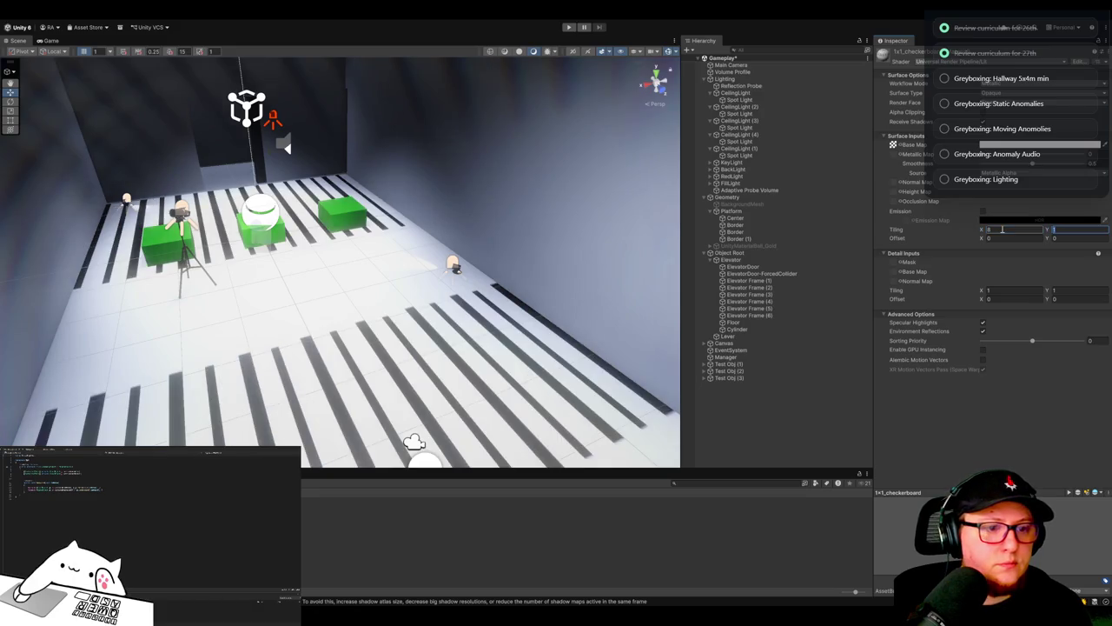
{"action": "key", "text": "Tab"}
{"action": "type", "text": "25"}
{"action": "left_click", "coordinate": [1002, 229]}
{"action": "type", "text": "25"}
{"action": "key", "text": "Tab"}
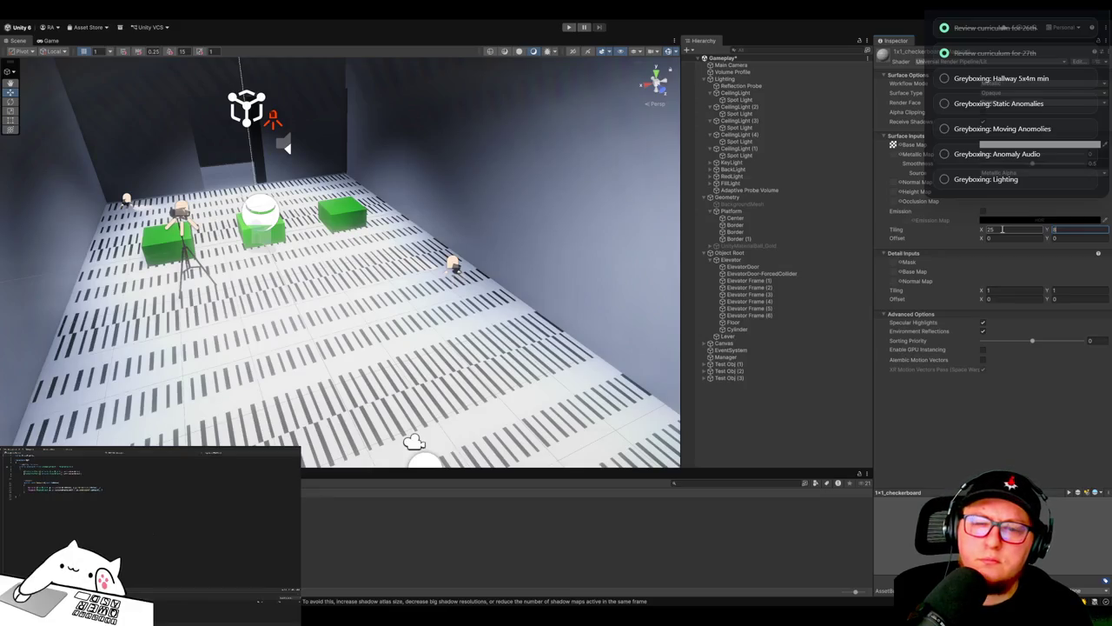
{"action": "key", "text": "ctrl+z"}
{"action": "key", "text": "ctrl+z"}
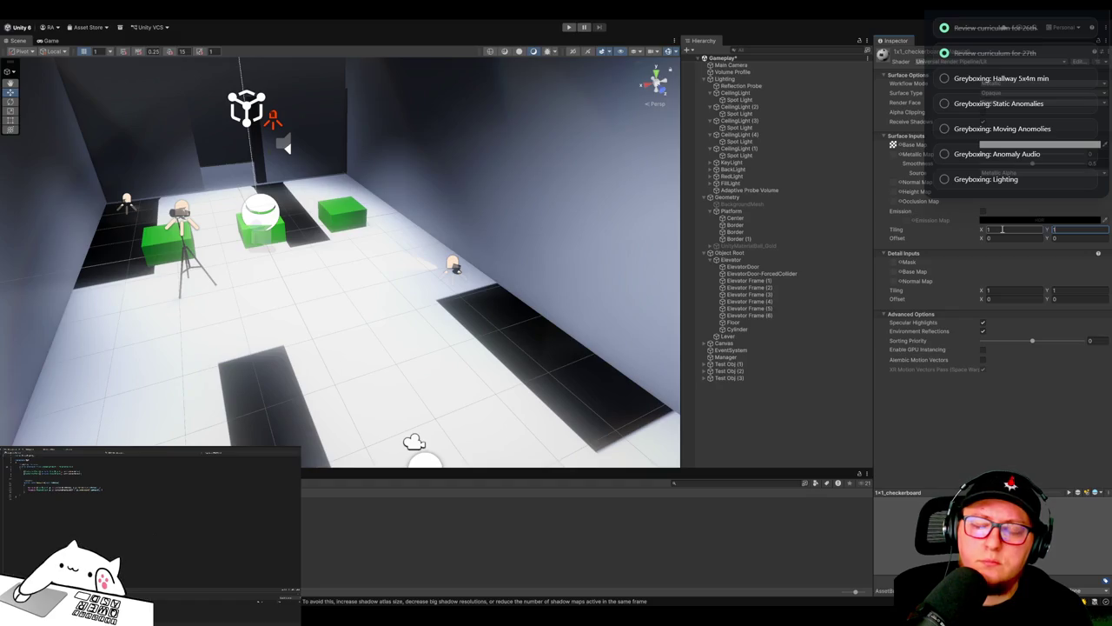
Step: Set the checkerboard tiling to X 3, Y 1 for long dark floor stripes
{"action": "type", "text": "15"}
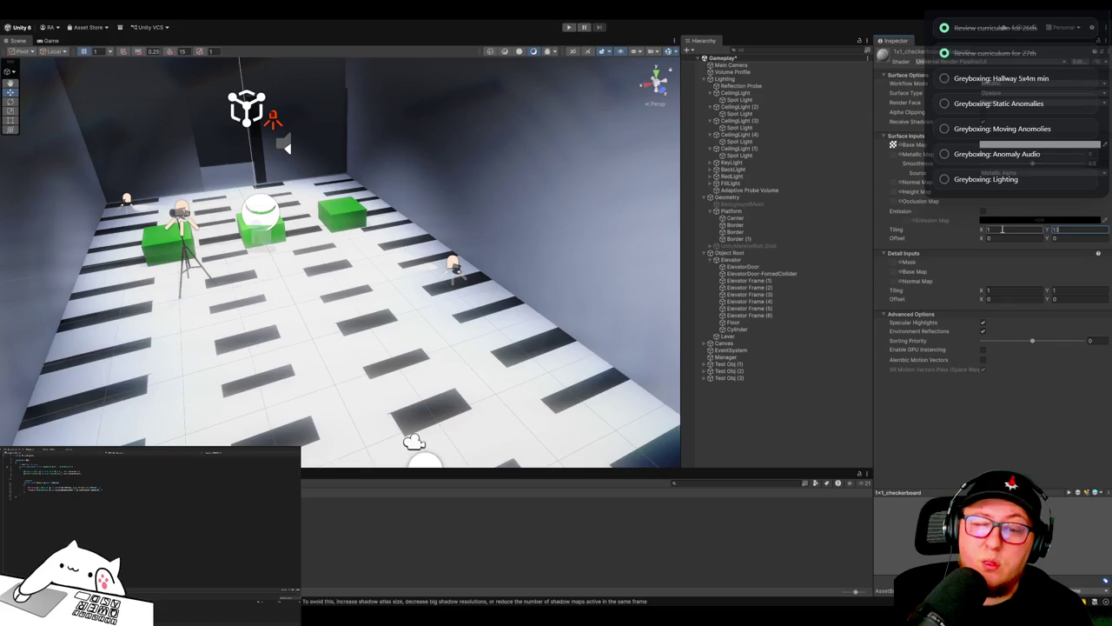
{"action": "left_click", "coordinate": [1002, 230]}
{"action": "key", "text": "Tab"}
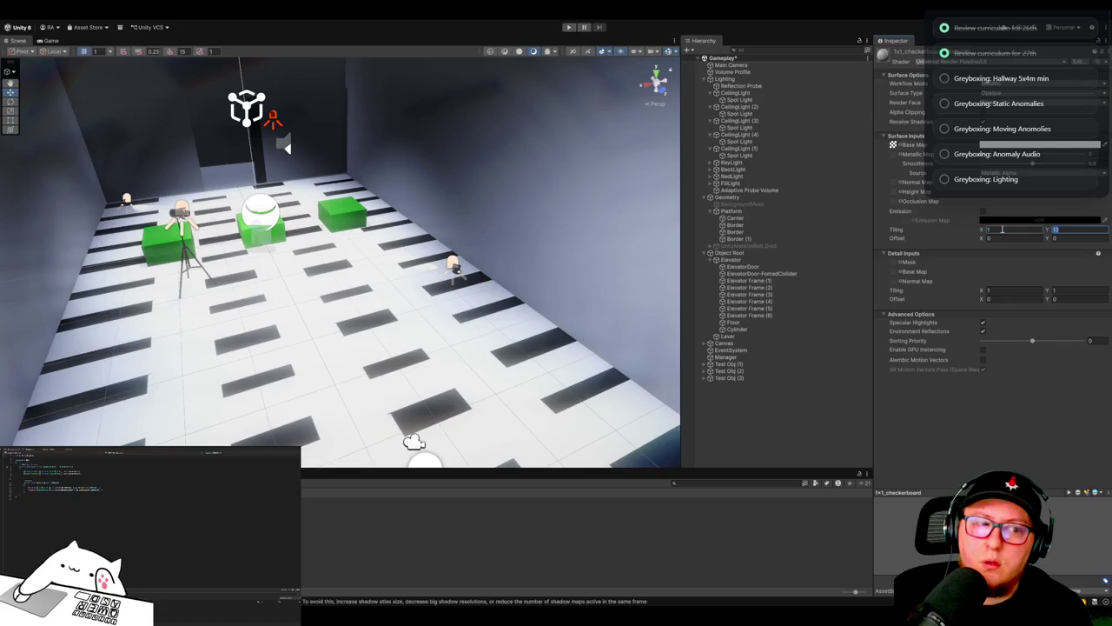
{"action": "type", "text": "13"}
{"action": "left_click", "coordinate": [1002, 229]}
{"action": "type", "text": "3"}
{"action": "key", "text": "Tab"}
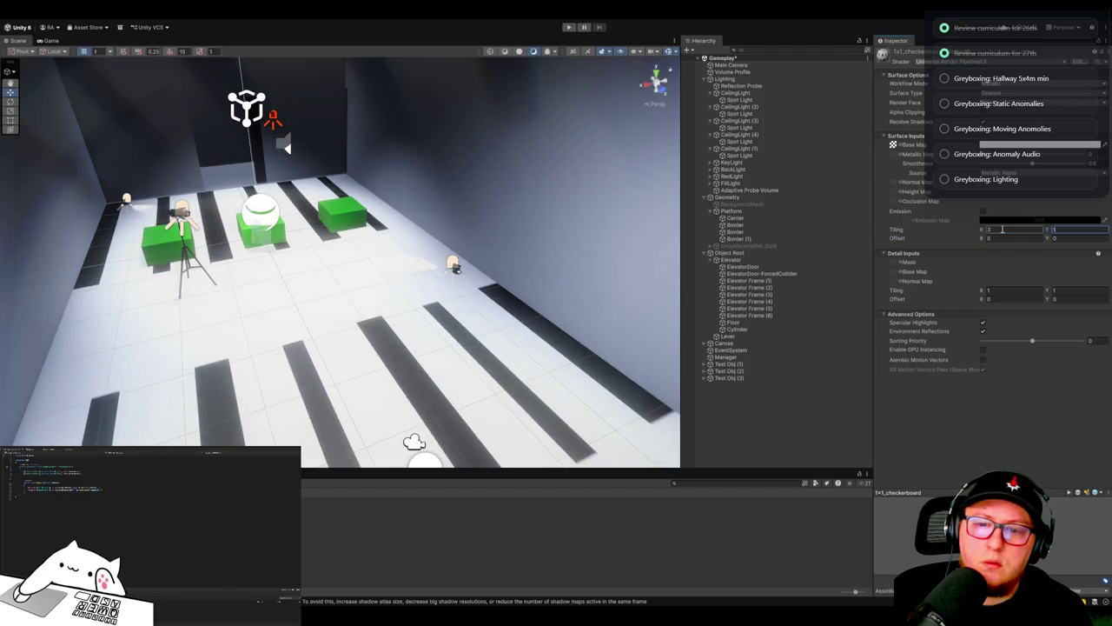
{"action": "key", "text": "Return"}
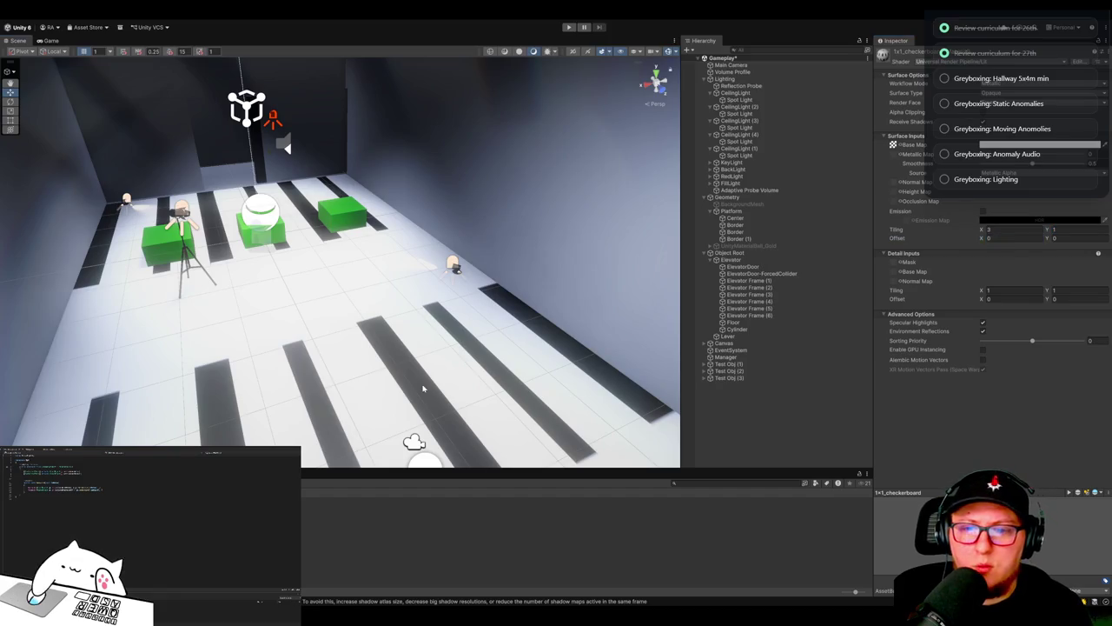
{"action": "left_click", "coordinate": [423, 389]}
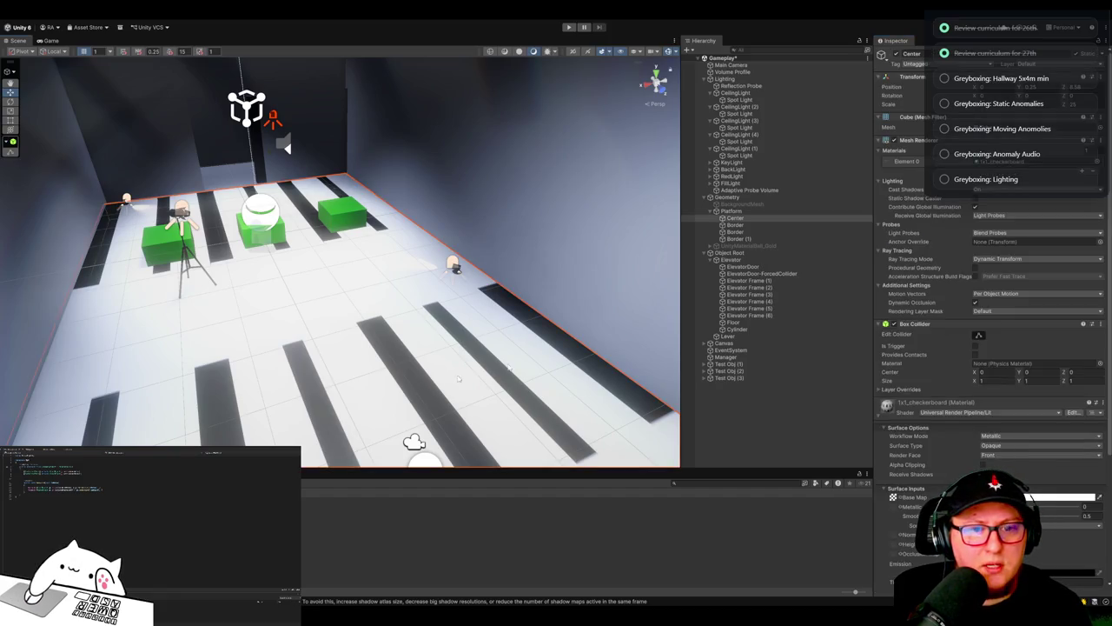
Step: Restore the checkerboard tiling to 8 by 25, then delete the 1x1_checkerboard material
{"action": "double_click", "coordinate": [921, 161]}
{"action": "left_click", "coordinate": [1005, 231]}
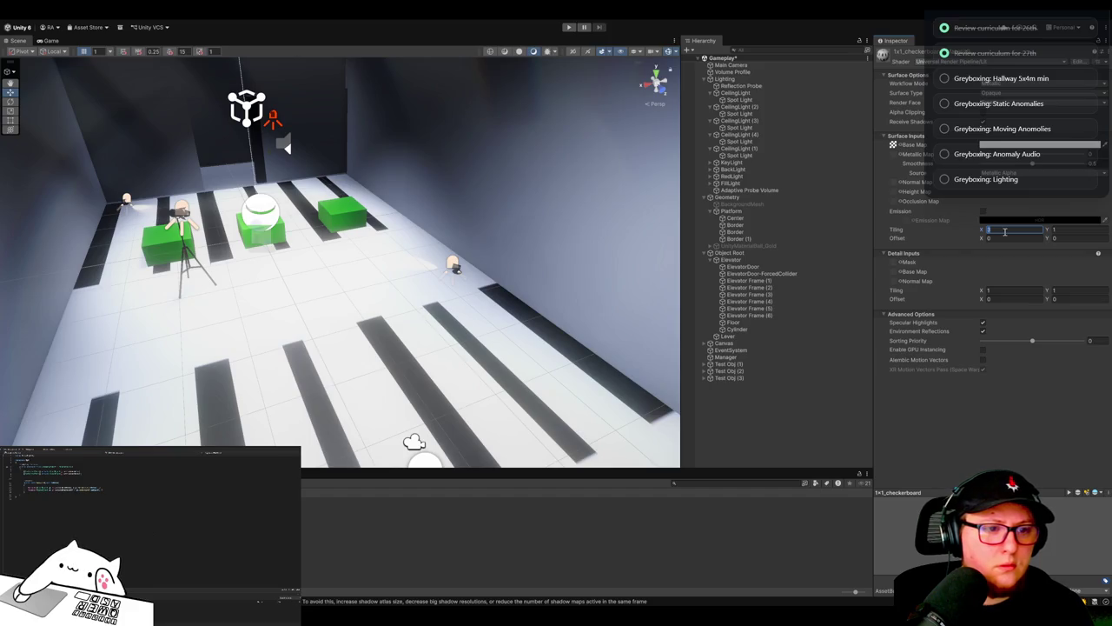
{"action": "type", "text": "1"}
{"action": "key", "text": "Tab"}
{"action": "key", "text": "Tab"}
{"action": "key", "text": "Tab"}
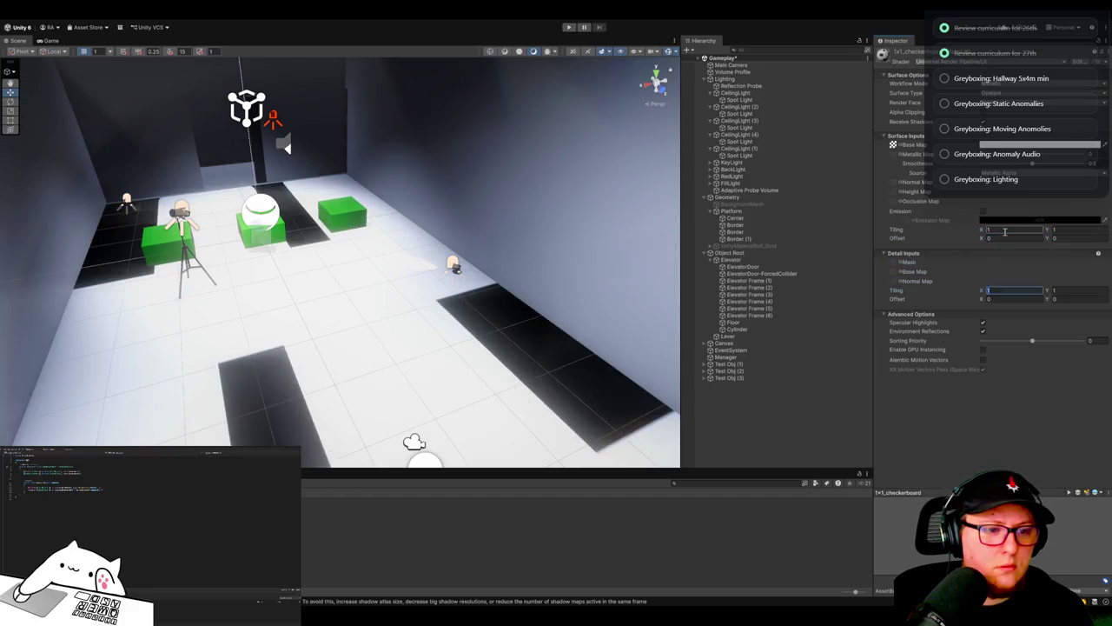
{"action": "key", "text": "Tab"}
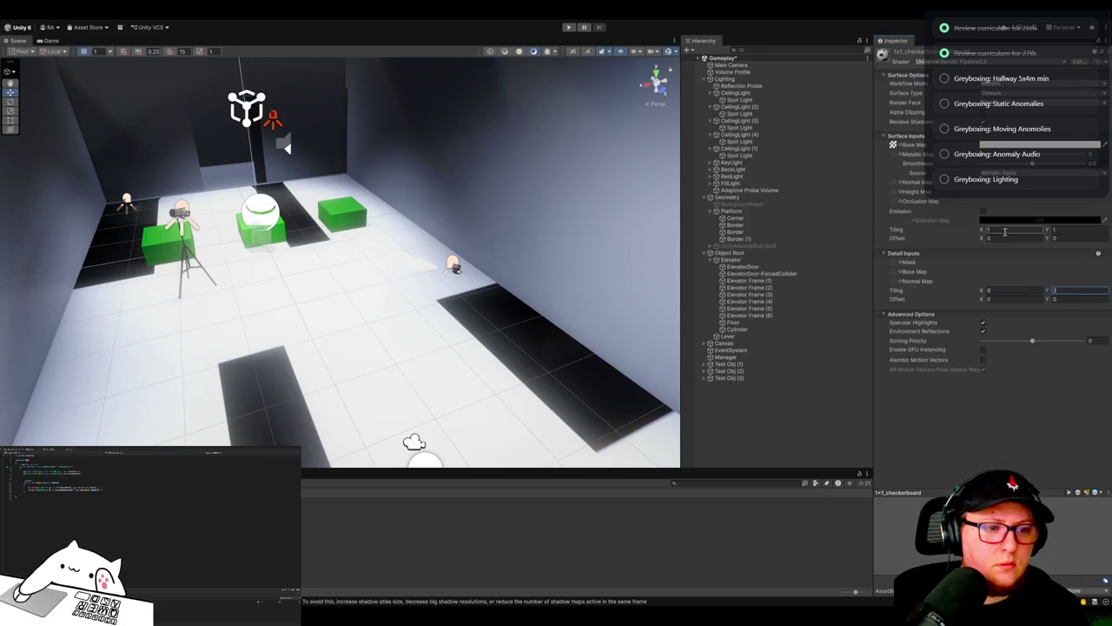
{"action": "key", "text": "ctrl+z"}
{"action": "key", "text": "ctrl+z"}
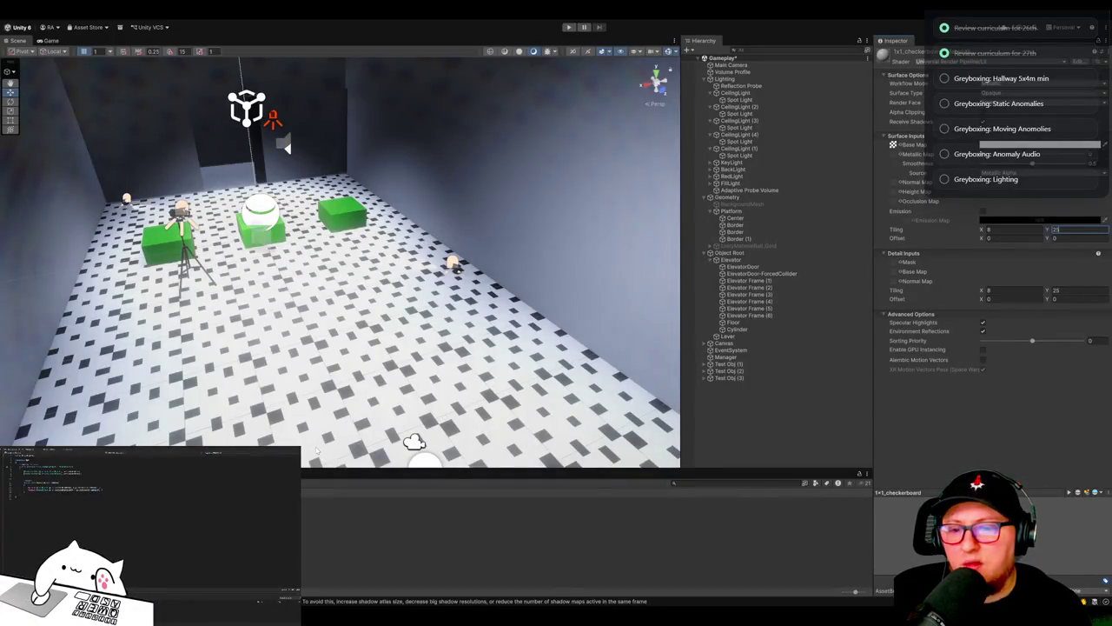
{"action": "key", "text": "f"}
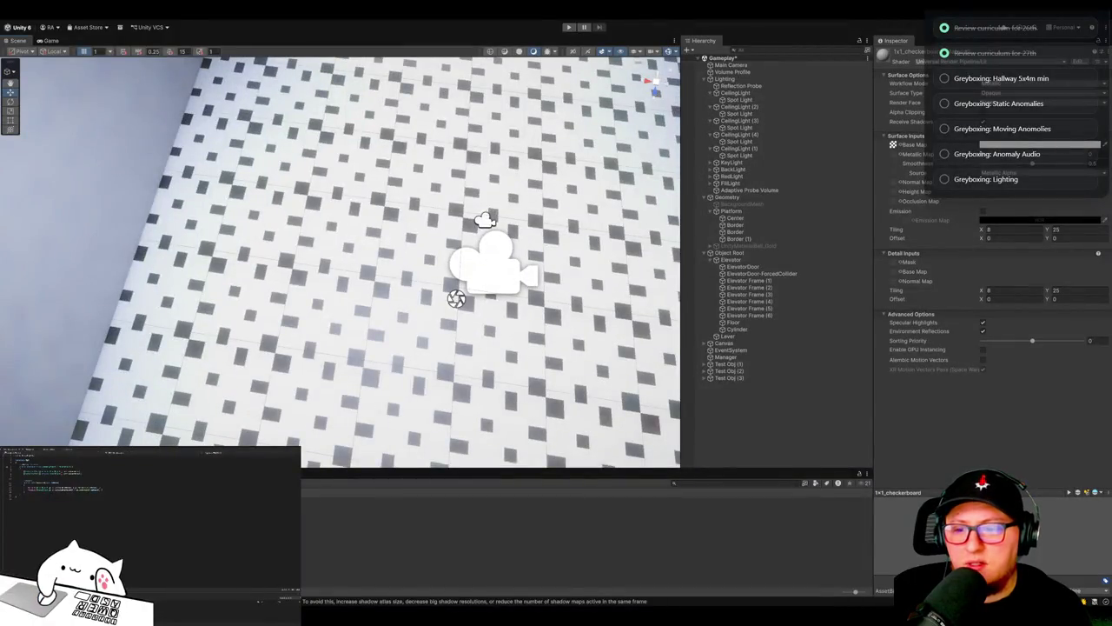
{"action": "key", "text": "Delete"}
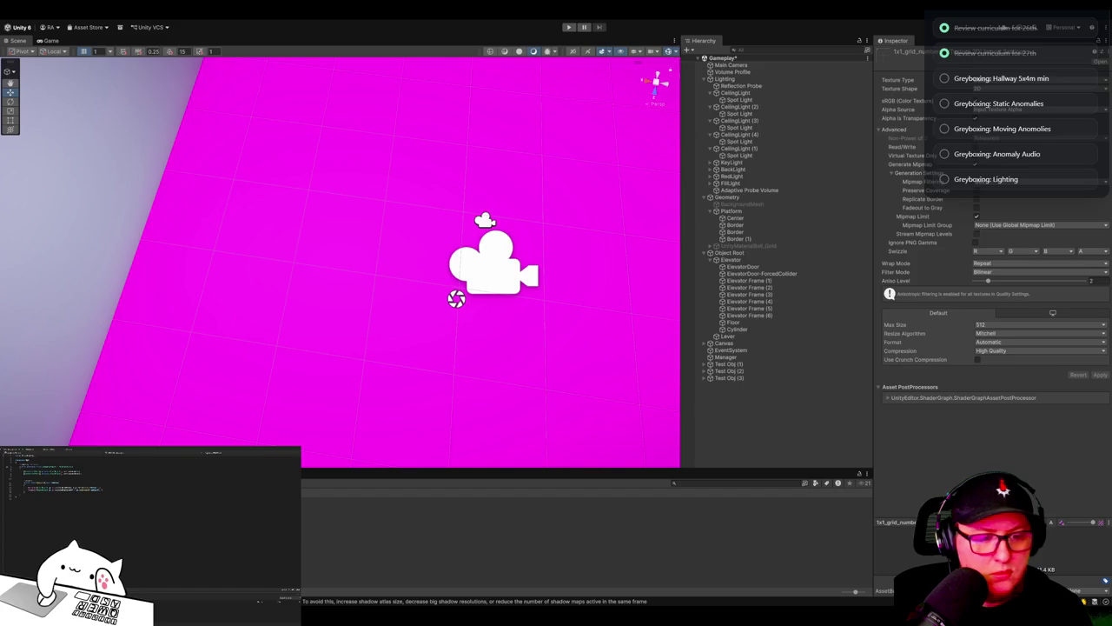
Step: Apply 1x1_grid_quarter_lines_numbered to the floor Center and set its detail tiling to 8 by 25
{"action": "key", "text": "Down"}
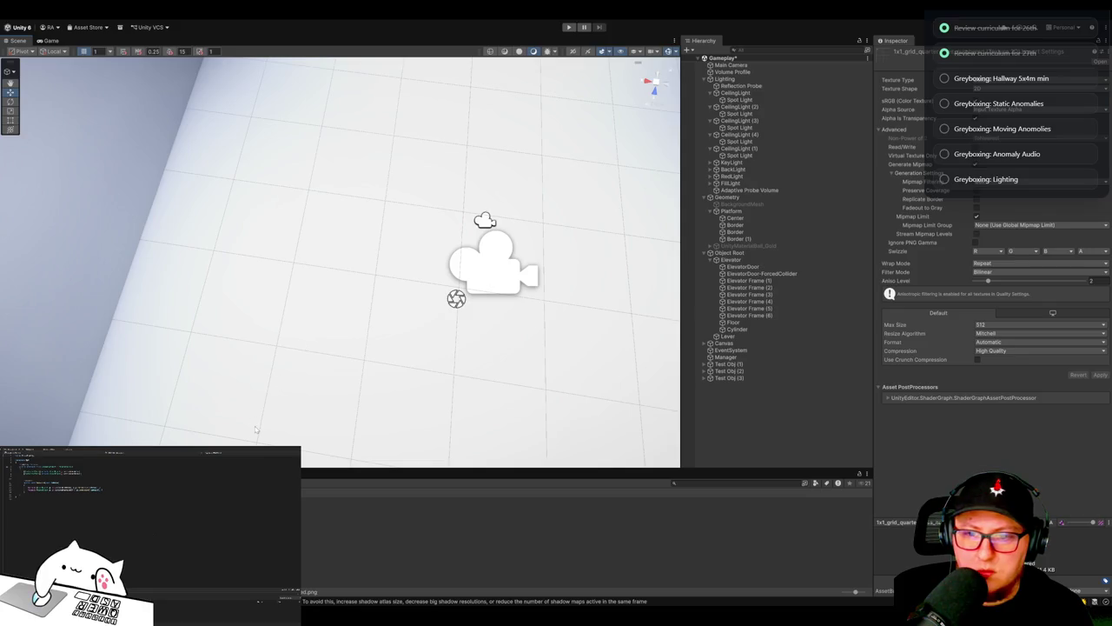
{"action": "left_click_drag", "start_coordinate": [304, 342], "coordinate": [347, 367]}
{"action": "left_click", "coordinate": [347, 367]}
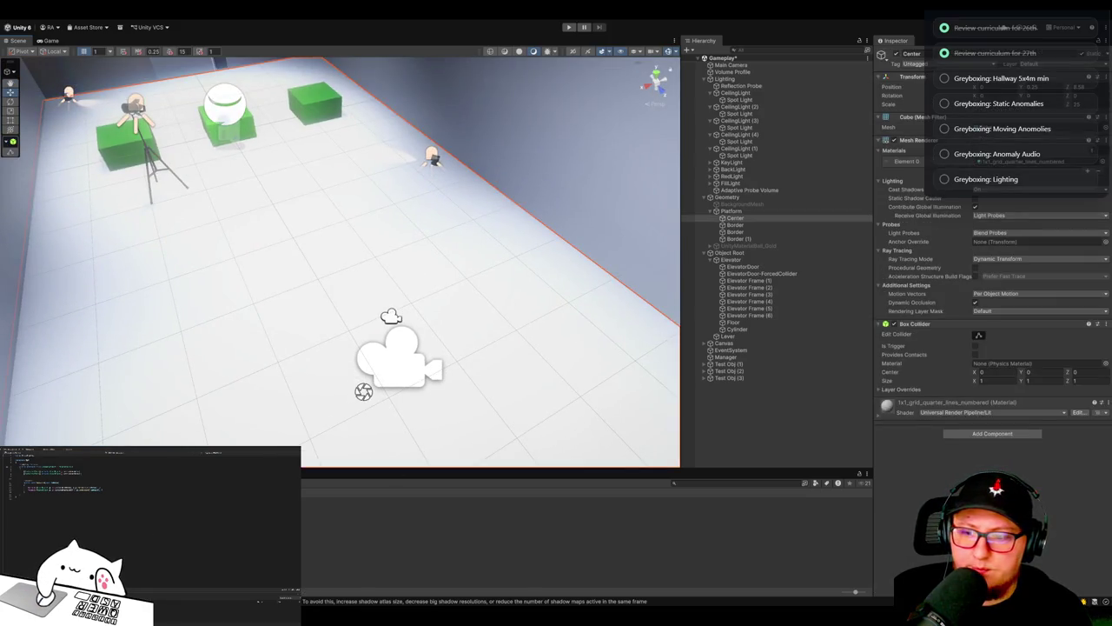
{"action": "double_click", "coordinate": [1017, 161]}
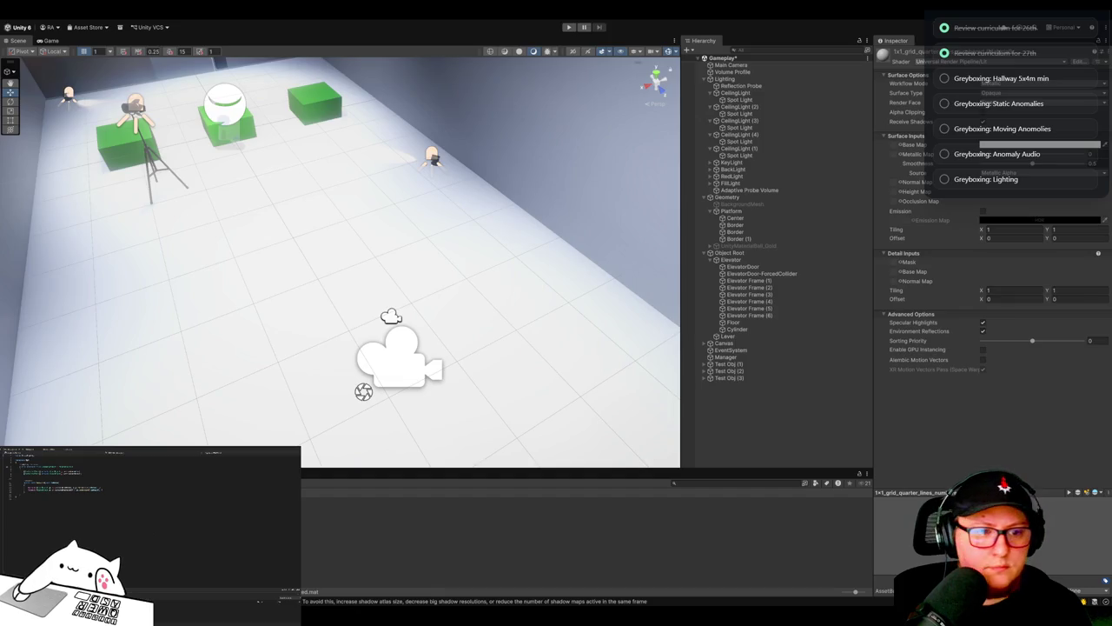
{"action": "left_click", "coordinate": [1019, 293]}
{"action": "key", "text": "Tab"}
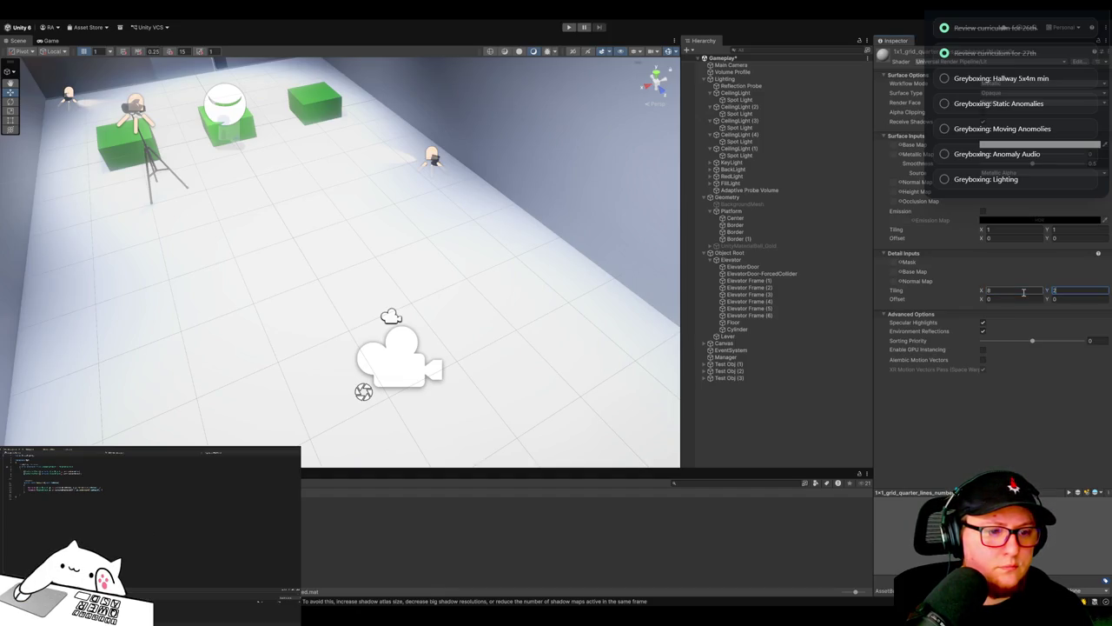
{"action": "left_click_drag", "start_coordinate": [522, 287], "coordinate": [326, 331]}
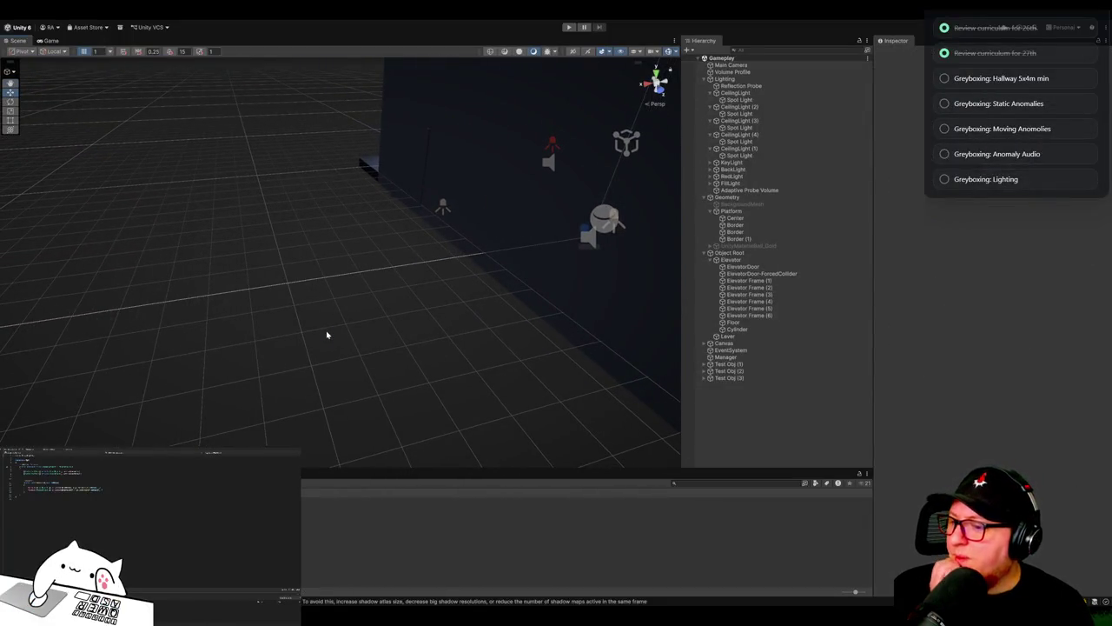
{"action": "mouse_move", "coordinate": [338, 368]}
{"action": "left_mouse_down"}
{"action": "mouse_move", "coordinate": [484, 283]}
{"action": "mouse_move", "coordinate": [322, 325]}
{"action": "left_mouse_up"}
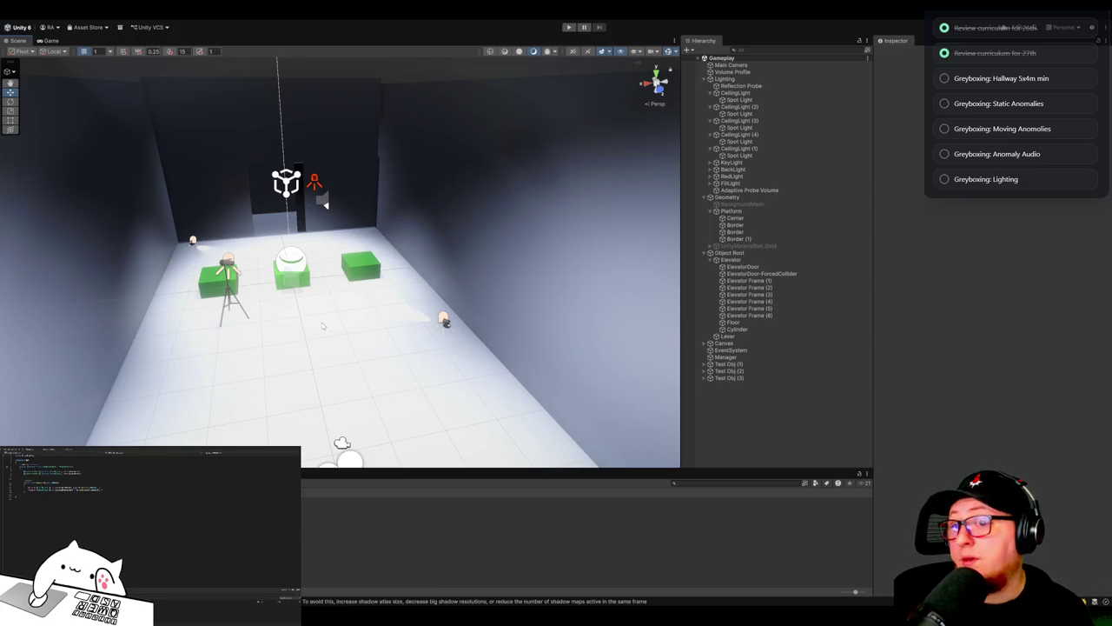
{"action": "mouse_move", "coordinate": [323, 323]}
{"action": "left_mouse_down"}
{"action": "mouse_move", "coordinate": [343, 289]}
{"action": "mouse_move", "coordinate": [303, 325]}
{"action": "mouse_move", "coordinate": [372, 279]}
{"action": "left_mouse_up"}
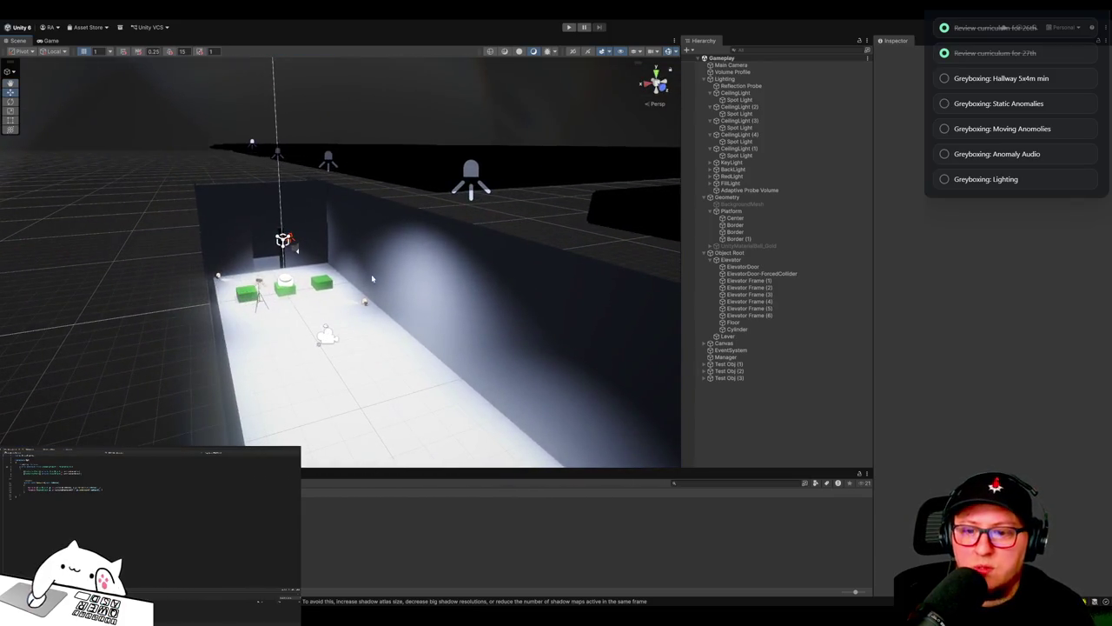
{"action": "left_click", "coordinate": [397, 388]}
{"action": "left_click", "coordinate": [182, 344]}
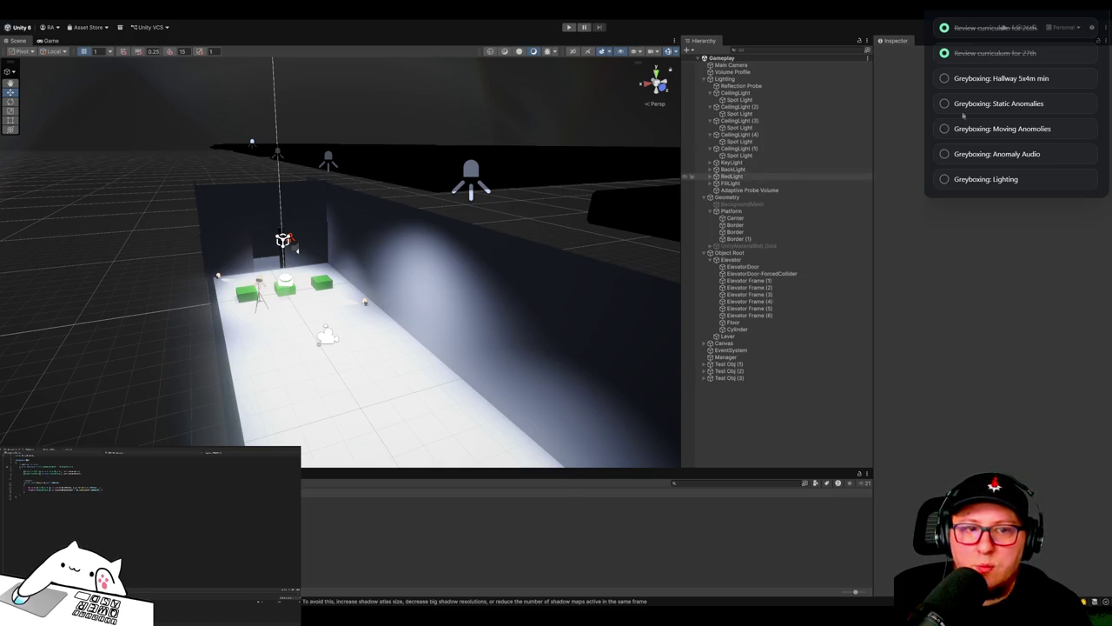
{"action": "key", "text": "ctrl+9"}
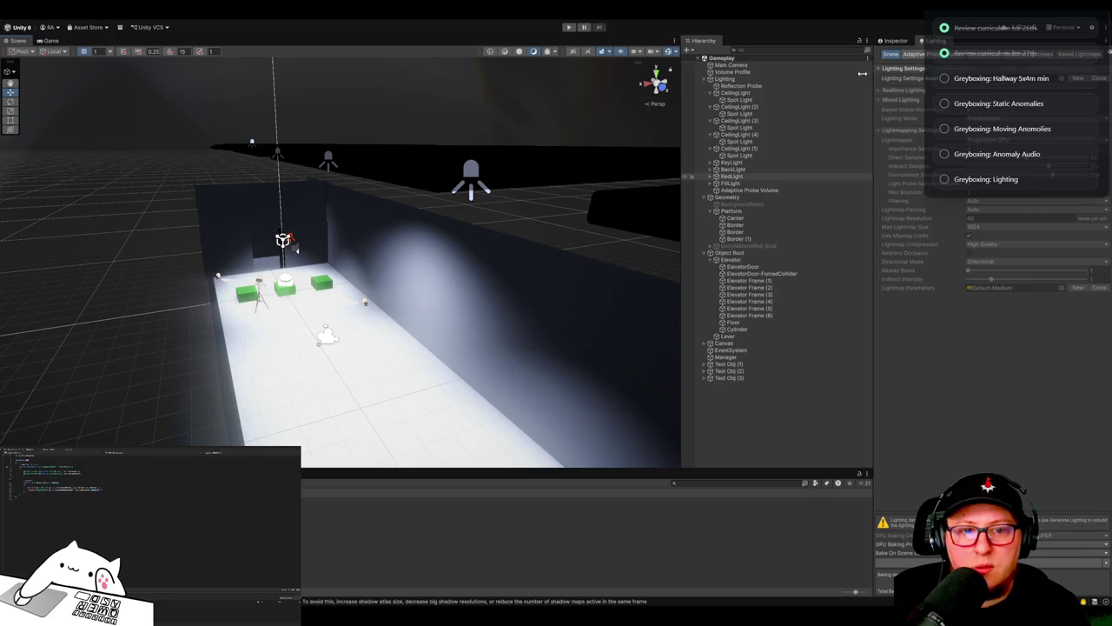
Step: Frame the Reflection Probe and Adaptive Probe Volume, then fly into the corridor toward the green boxes
{"action": "left_click", "coordinate": [740, 86]}
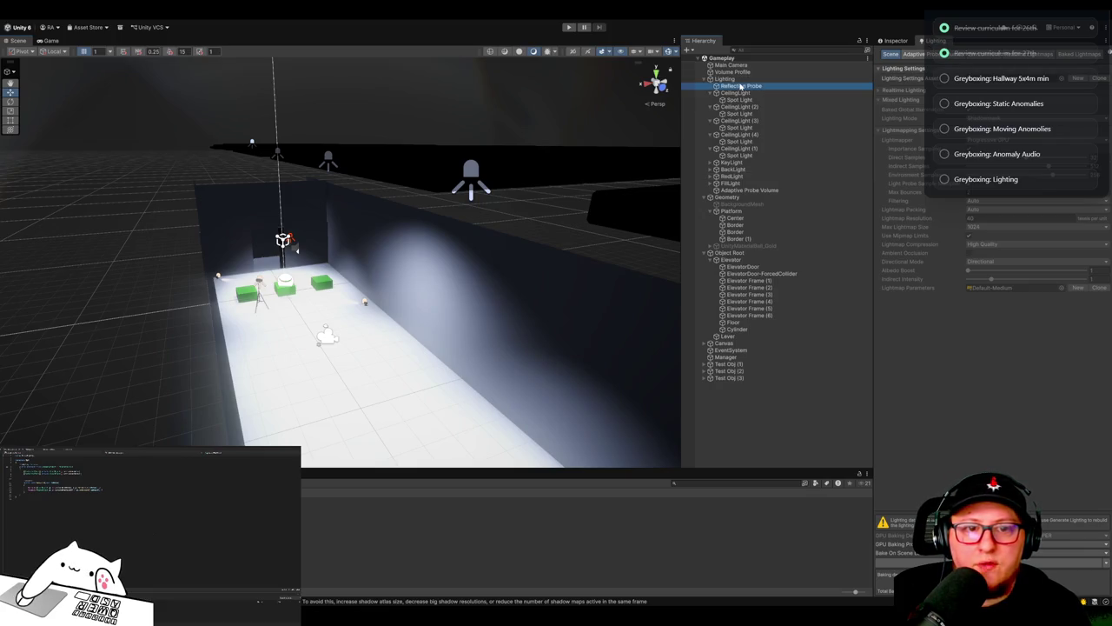
{"action": "key", "text": "f"}
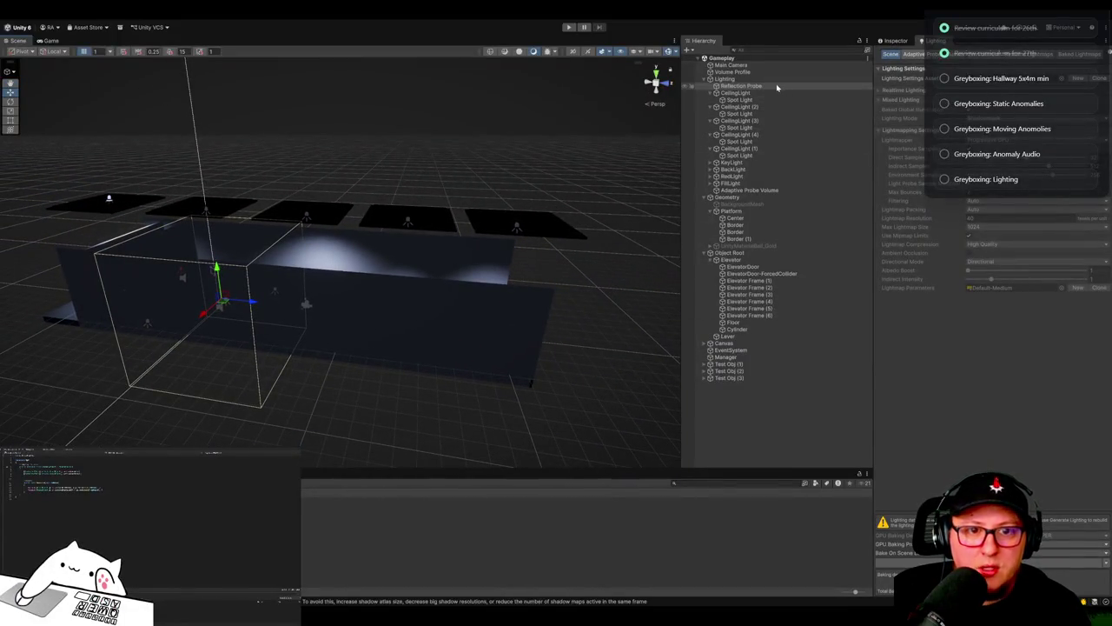
{"action": "double_click", "coordinate": [728, 191]}
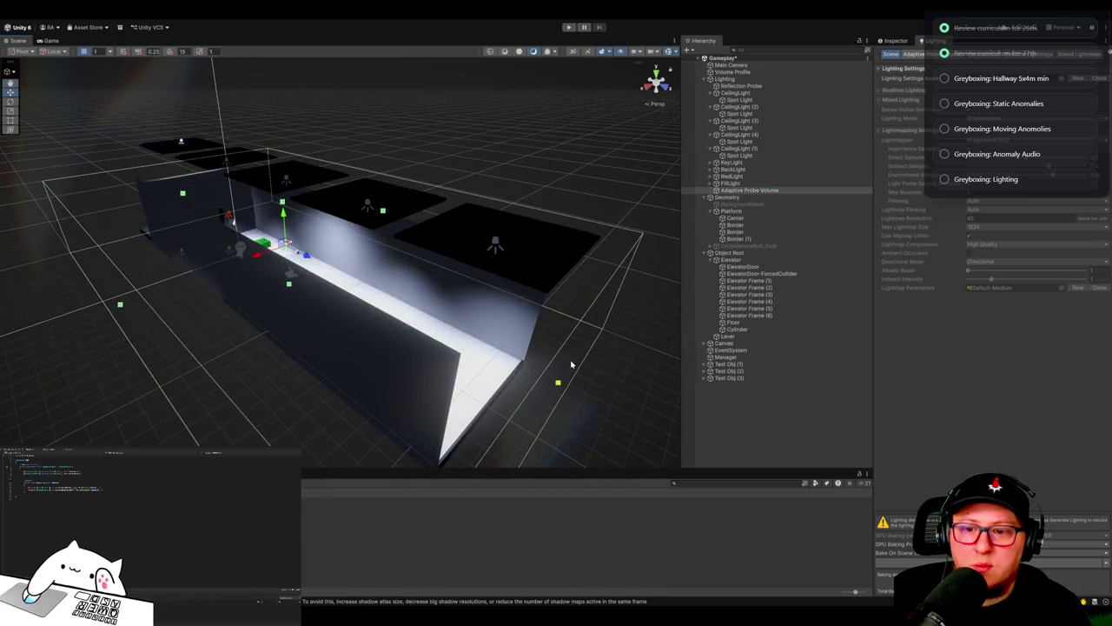
{"action": "mouse_move", "coordinate": [573, 370]}
{"action": "left_mouse_down"}
{"action": "mouse_move", "coordinate": [428, 165]}
{"action": "mouse_move", "coordinate": [388, 169]}
{"action": "left_mouse_up"}
{"action": "mouse_move", "coordinate": [223, 264]}
{"action": "left_mouse_down"}
{"action": "mouse_move", "coordinate": [556, 296]}
{"action": "mouse_move", "coordinate": [523, 306]}
{"action": "mouse_move", "coordinate": [519, 331]}
{"action": "mouse_move", "coordinate": [504, 281]}
{"action": "left_mouse_up"}
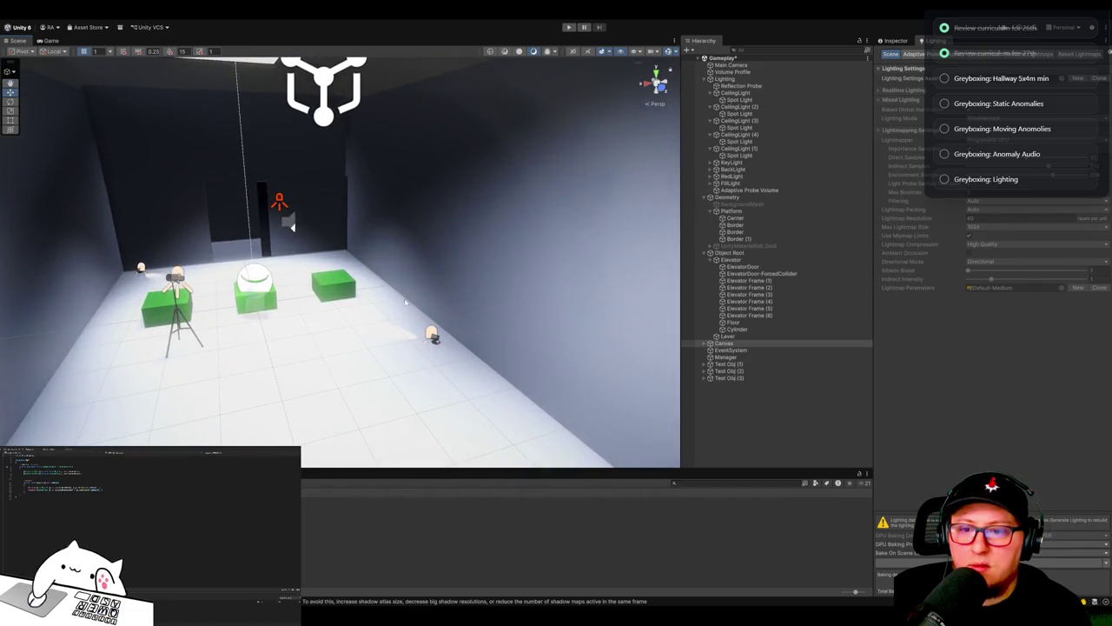
{"action": "scroll", "coordinate": [500, 283], "scroll_direction": "down", "scroll_amount": 2}
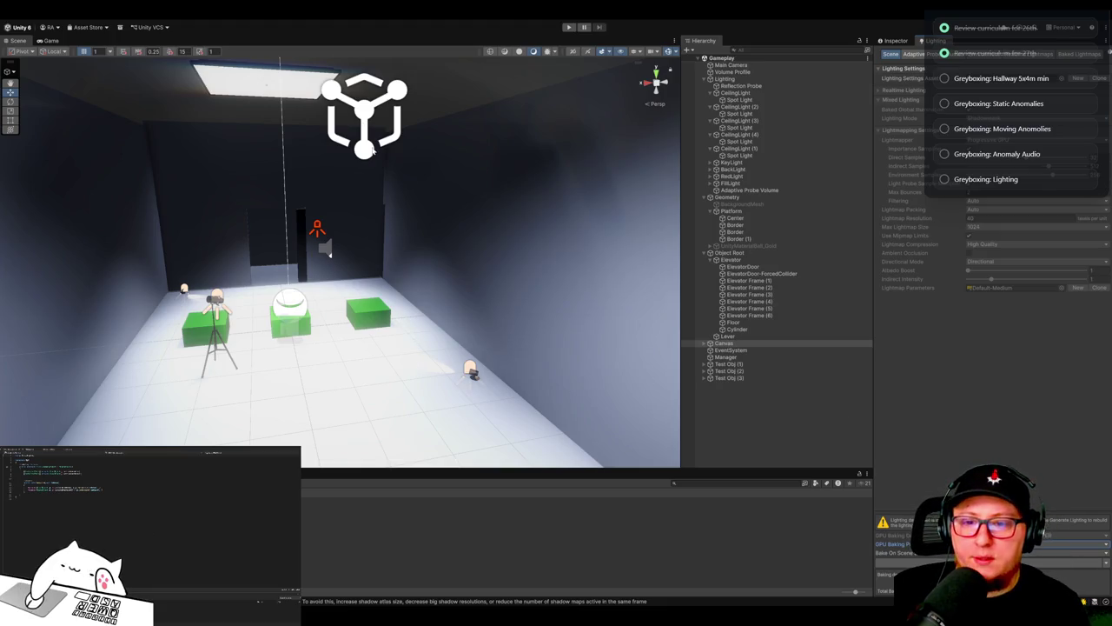
{"action": "key", "text": "w"}
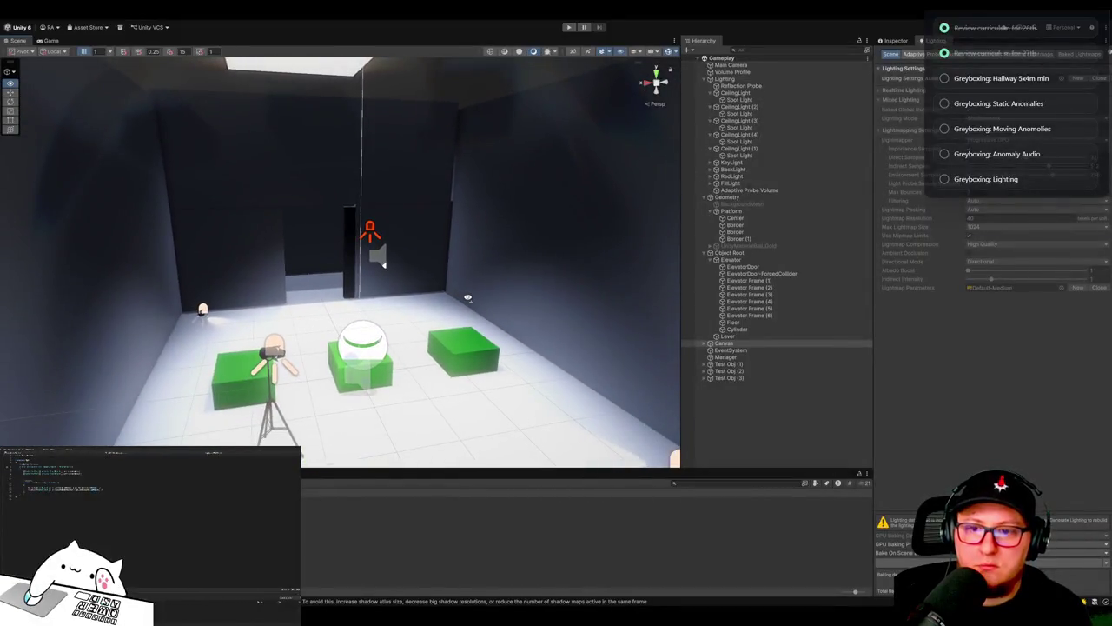
{"action": "key", "text": "w"}
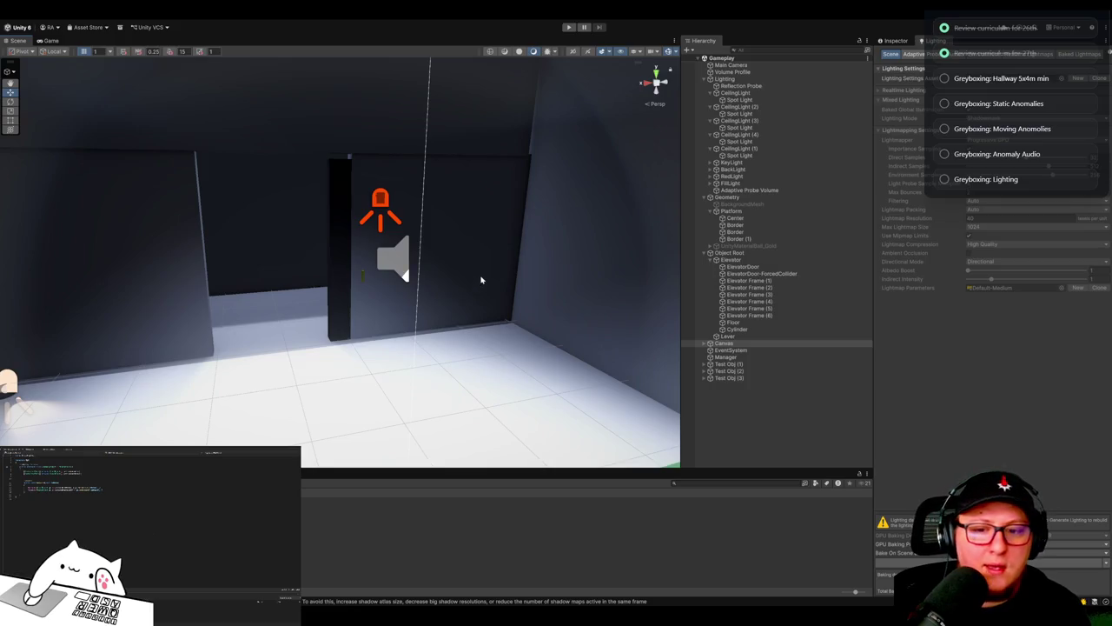
{"action": "key", "text": "w"}
{"action": "key", "text": "w"}
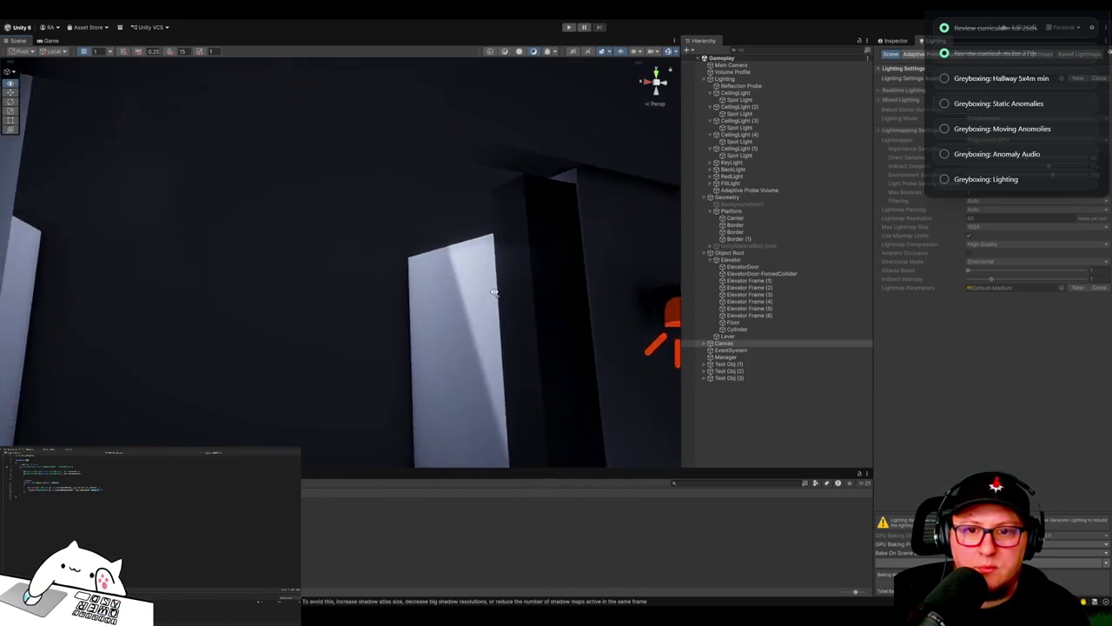
{"action": "mouse_move", "coordinate": [348, 129]}
{"action": "left_mouse_down"}
{"action": "mouse_move", "coordinate": [365, 273]}
{"action": "mouse_move", "coordinate": [348, 231]}
{"action": "left_mouse_up"}
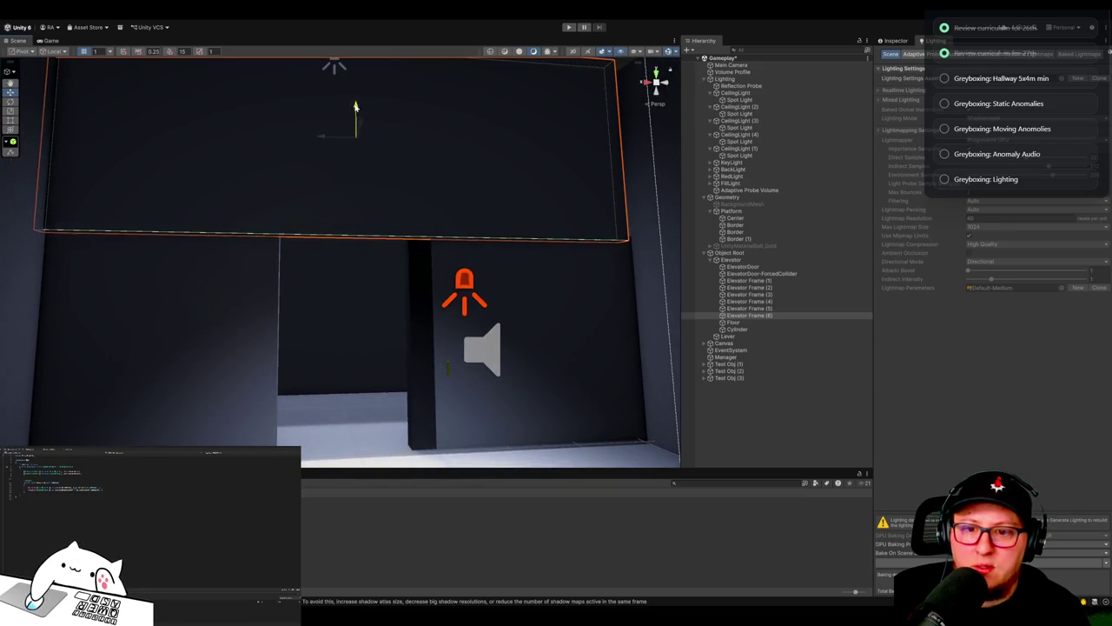
{"action": "mouse_move", "coordinate": [356, 104]}
{"action": "left_mouse_down"}
{"action": "mouse_move", "coordinate": [297, 273]}
{"action": "mouse_move", "coordinate": [229, 124]}
{"action": "left_mouse_up"}
{"action": "left_click", "coordinate": [365, 286]}
{"action": "mouse_move", "coordinate": [365, 286]}
{"action": "left_mouse_down"}
{"action": "mouse_move", "coordinate": [449, 368]}
{"action": "mouse_move", "coordinate": [447, 336]}
{"action": "mouse_move", "coordinate": [506, 330]}
{"action": "mouse_move", "coordinate": [442, 360]}
{"action": "mouse_move", "coordinate": [281, 301]}
{"action": "left_mouse_up"}
{"action": "left_click", "coordinate": [288, 303]}
{"action": "key", "text": "f"}
{"action": "left_click_drag", "start_coordinate": [169, 272], "coordinate": [259, 272]}
{"action": "key", "text": "w"}
{"action": "left_click_drag", "start_coordinate": [347, 252], "coordinate": [372, 340]}
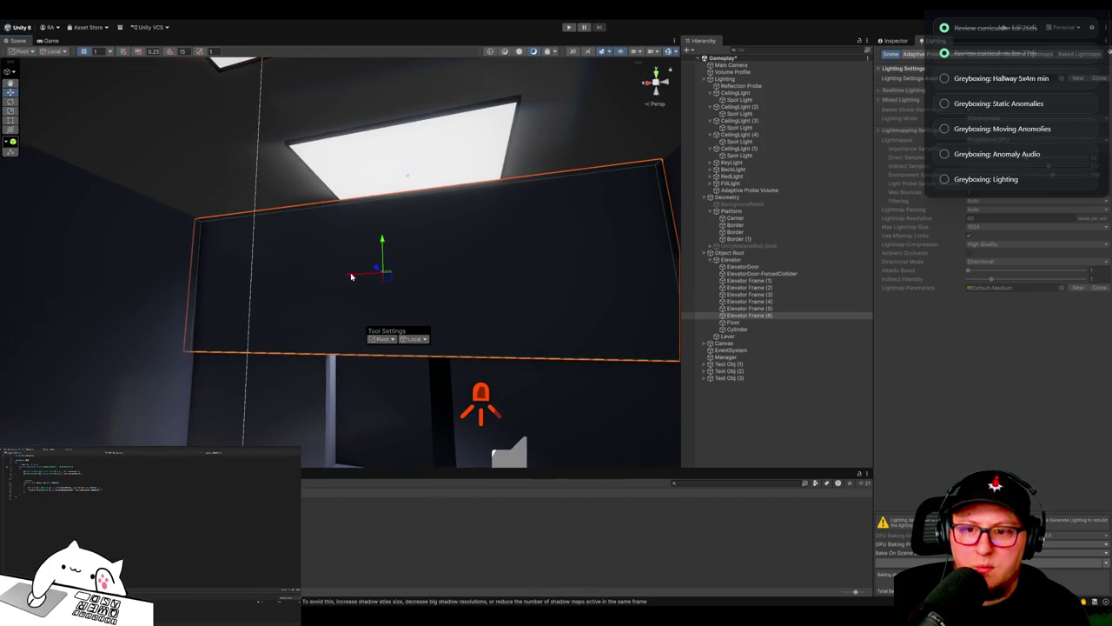
{"action": "mouse_move", "coordinate": [372, 272]}
{"action": "left_mouse_down"}
{"action": "mouse_move", "coordinate": [380, 311]}
{"action": "mouse_move", "coordinate": [429, 286]}
{"action": "mouse_move", "coordinate": [399, 291]}
{"action": "mouse_move", "coordinate": [435, 340]}
{"action": "mouse_move", "coordinate": [334, 378]}
{"action": "mouse_move", "coordinate": [440, 345]}
{"action": "mouse_move", "coordinate": [412, 412]}
{"action": "mouse_move", "coordinate": [456, 408]}
{"action": "mouse_move", "coordinate": [449, 415]}
{"action": "mouse_move", "coordinate": [524, 426]}
{"action": "mouse_move", "coordinate": [541, 444]}
{"action": "mouse_move", "coordinate": [546, 435]}
{"action": "left_mouse_up"}
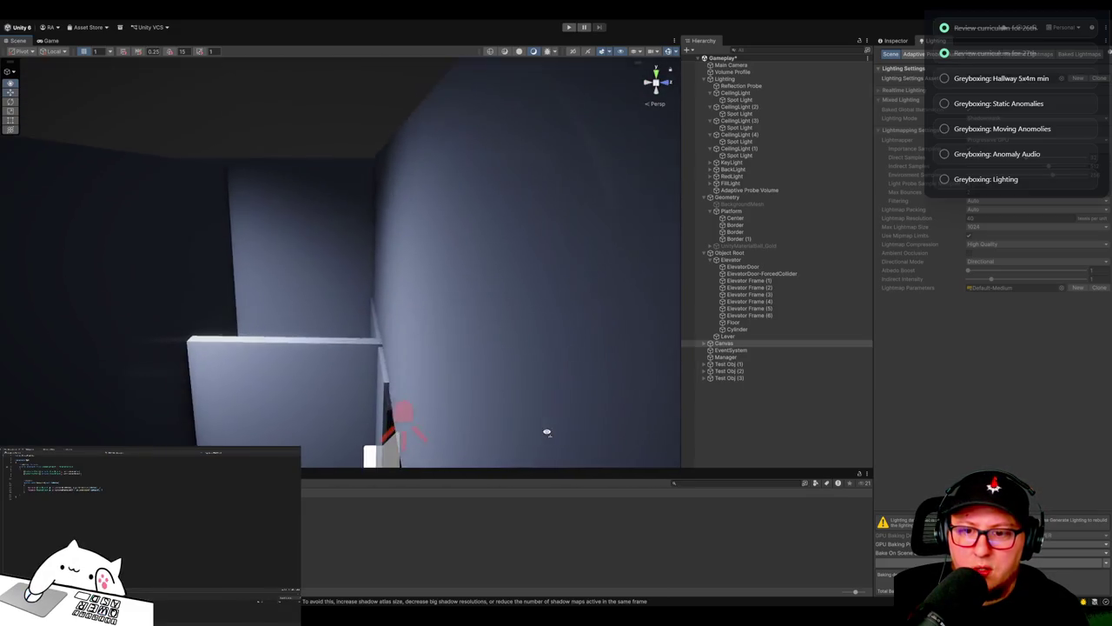
{"action": "left_click", "coordinate": [489, 365]}
{"action": "left_click_drag", "start_coordinate": [444, 308], "coordinate": [442, 326]}
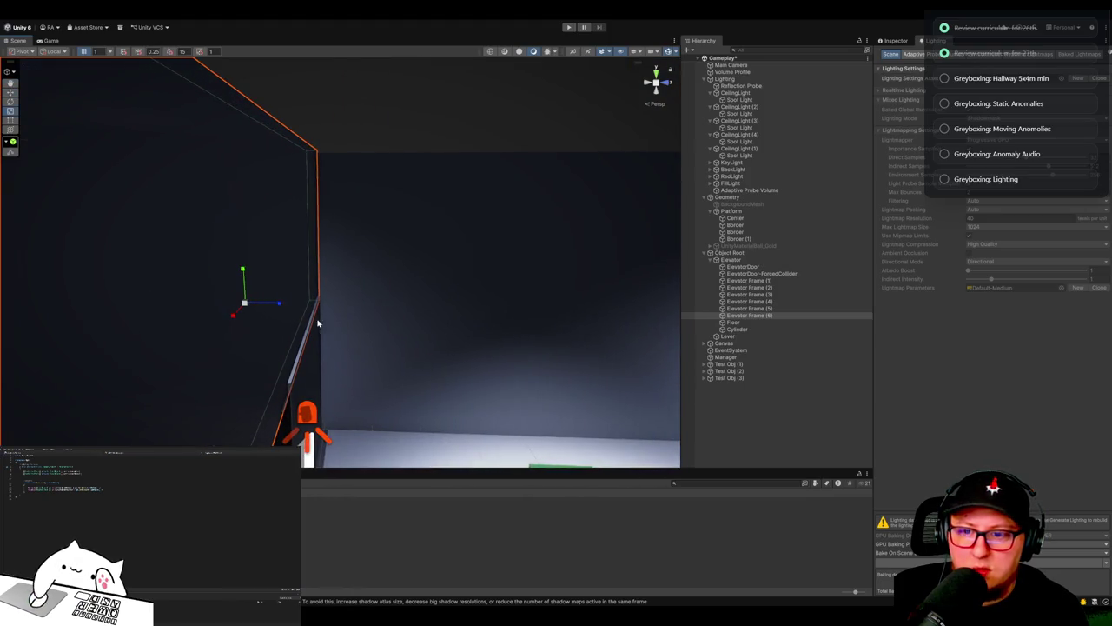
{"action": "left_click_drag", "start_coordinate": [279, 304], "coordinate": [278, 303]}
{"action": "mouse_move", "coordinate": [278, 304]}
{"action": "left_mouse_down"}
{"action": "mouse_move", "coordinate": [429, 348]}
{"action": "mouse_move", "coordinate": [480, 348]}
{"action": "mouse_move", "coordinate": [452, 357]}
{"action": "mouse_move", "coordinate": [490, 330]}
{"action": "mouse_move", "coordinate": [241, 367]}
{"action": "mouse_move", "coordinate": [102, 340]}
{"action": "mouse_move", "coordinate": [109, 374]}
{"action": "mouse_move", "coordinate": [480, 370]}
{"action": "mouse_move", "coordinate": [343, 412]}
{"action": "mouse_move", "coordinate": [258, 390]}
{"action": "mouse_move", "coordinate": [161, 395]}
{"action": "left_mouse_up"}
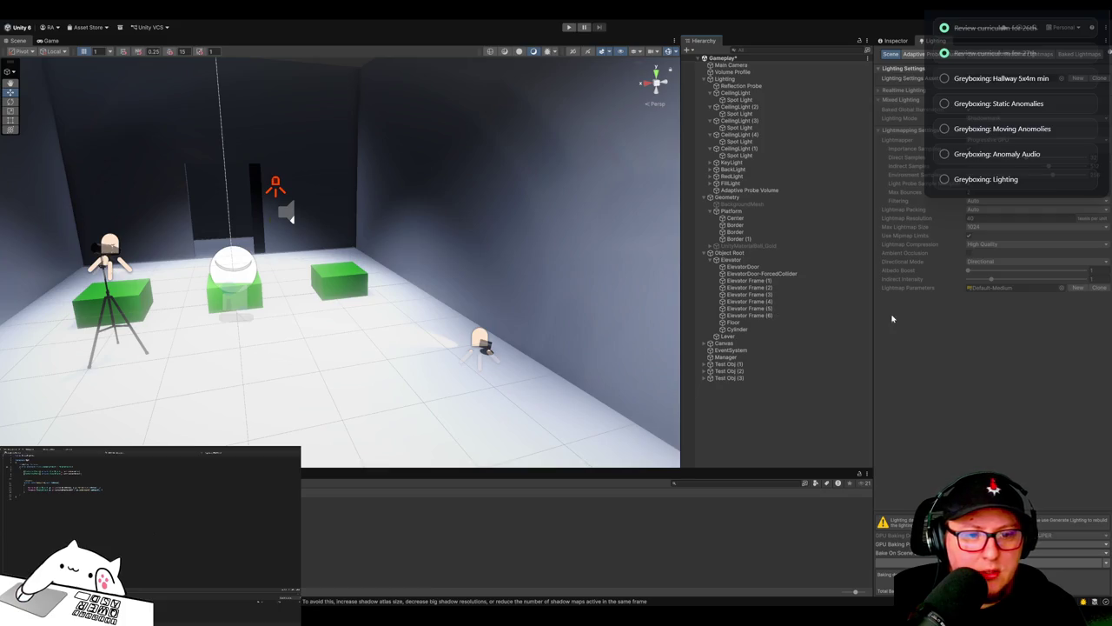
Step: Name and frame the new capsule, then move it beside the green cube
{"action": "left_click", "coordinate": [333, 231]}
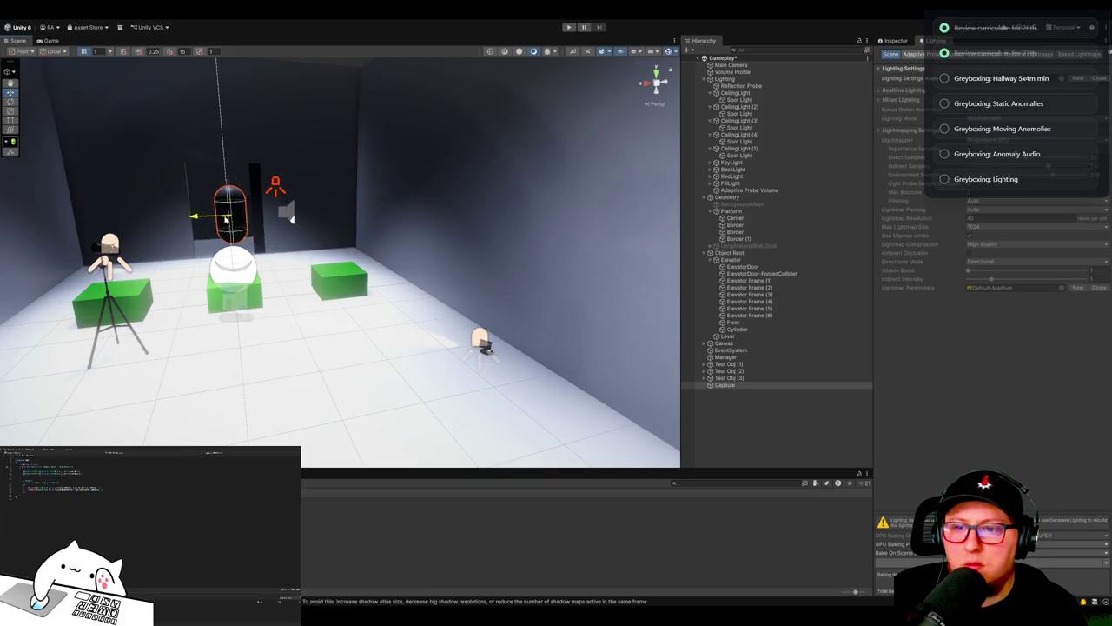
{"action": "key", "text": "f"}
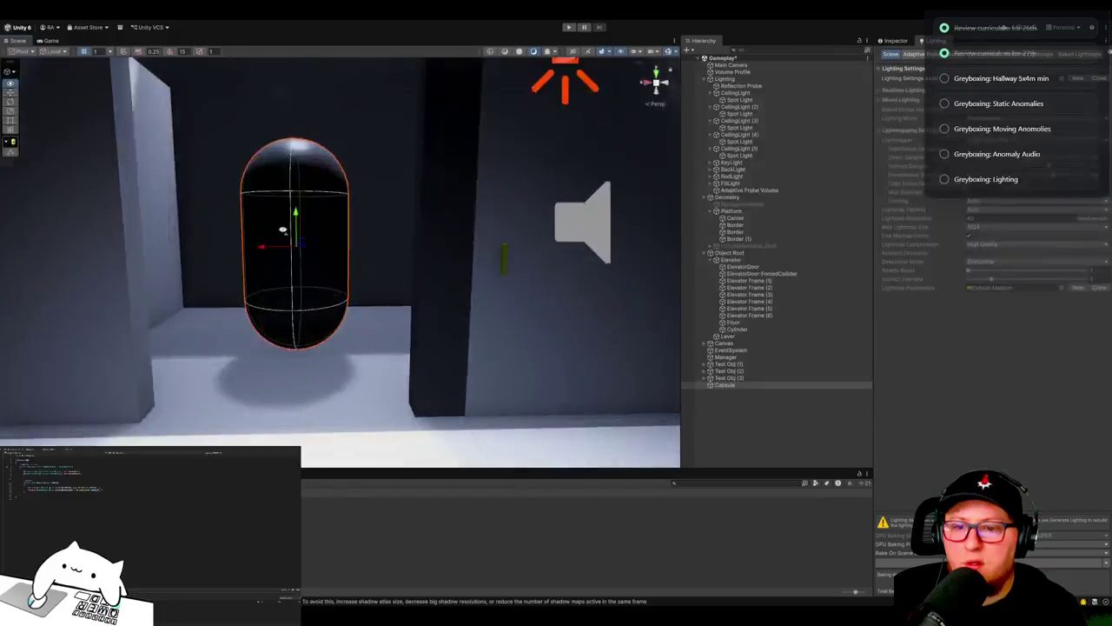
{"action": "key", "text": "f"}
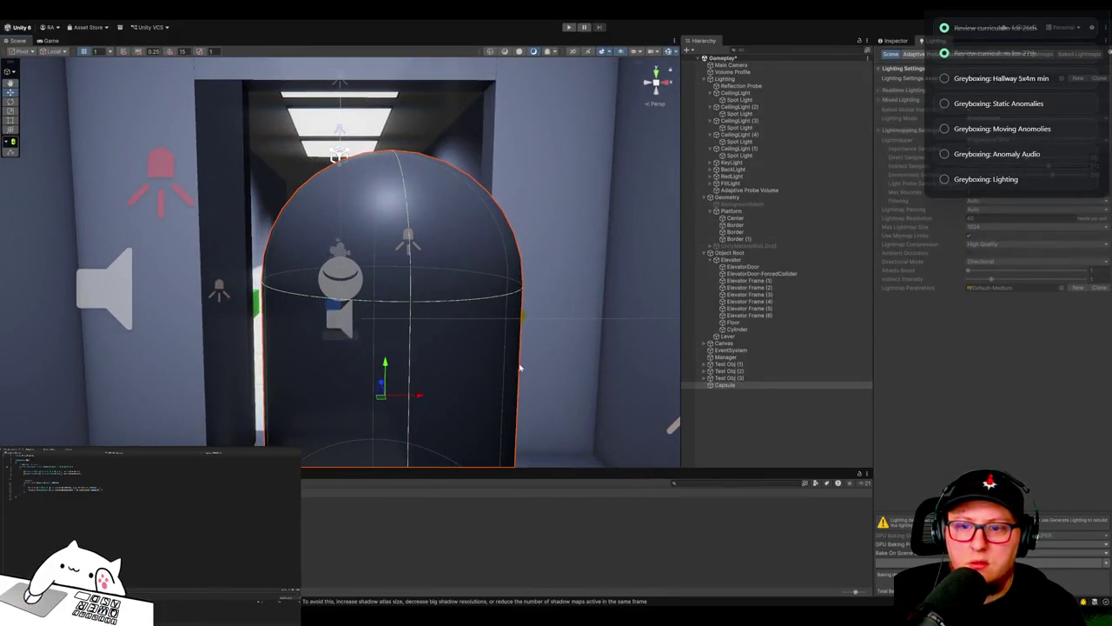
{"action": "mouse_move", "coordinate": [418, 396]}
{"action": "left_mouse_down"}
{"action": "mouse_move", "coordinate": [397, 397]}
{"action": "mouse_move", "coordinate": [442, 377]}
{"action": "mouse_move", "coordinate": [392, 325]}
{"action": "mouse_move", "coordinate": [149, 342]}
{"action": "mouse_move", "coordinate": [174, 343]}
{"action": "mouse_move", "coordinate": [169, 381]}
{"action": "mouse_move", "coordinate": [320, 347]}
{"action": "mouse_move", "coordinate": [464, 348]}
{"action": "mouse_move", "coordinate": [384, 358]}
{"action": "left_mouse_up"}
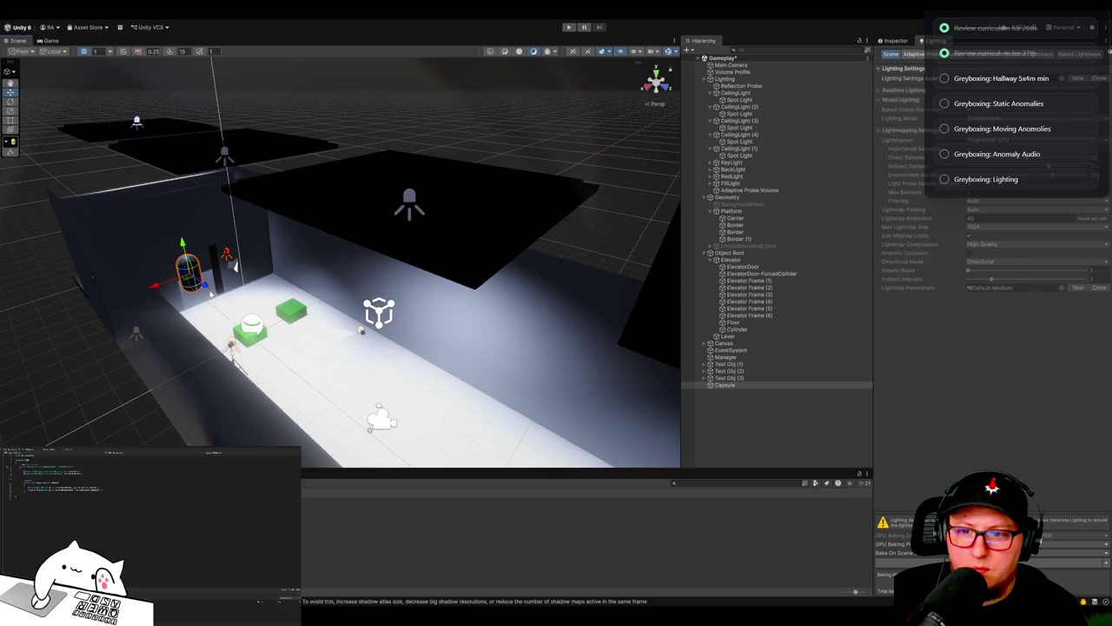
{"action": "mouse_move", "coordinate": [205, 289]}
{"action": "left_mouse_down"}
{"action": "mouse_move", "coordinate": [285, 351]}
{"action": "mouse_move", "coordinate": [259, 379]}
{"action": "left_mouse_up"}
{"action": "mouse_move", "coordinate": [310, 340]}
{"action": "left_mouse_down"}
{"action": "mouse_move", "coordinate": [245, 340]}
{"action": "mouse_move", "coordinate": [400, 341]}
{"action": "mouse_move", "coordinate": [224, 341]}
{"action": "mouse_move", "coordinate": [547, 421]}
{"action": "mouse_move", "coordinate": [487, 391]}
{"action": "left_mouse_up"}
Step: Duplicate the capsule with Ctrl+D and slide the copy farther down the hallway
{"action": "key", "text": "ctrl+d"}
{"action": "key", "text": "ctrl+d"}
{"action": "left_click", "coordinate": [239, 283]}
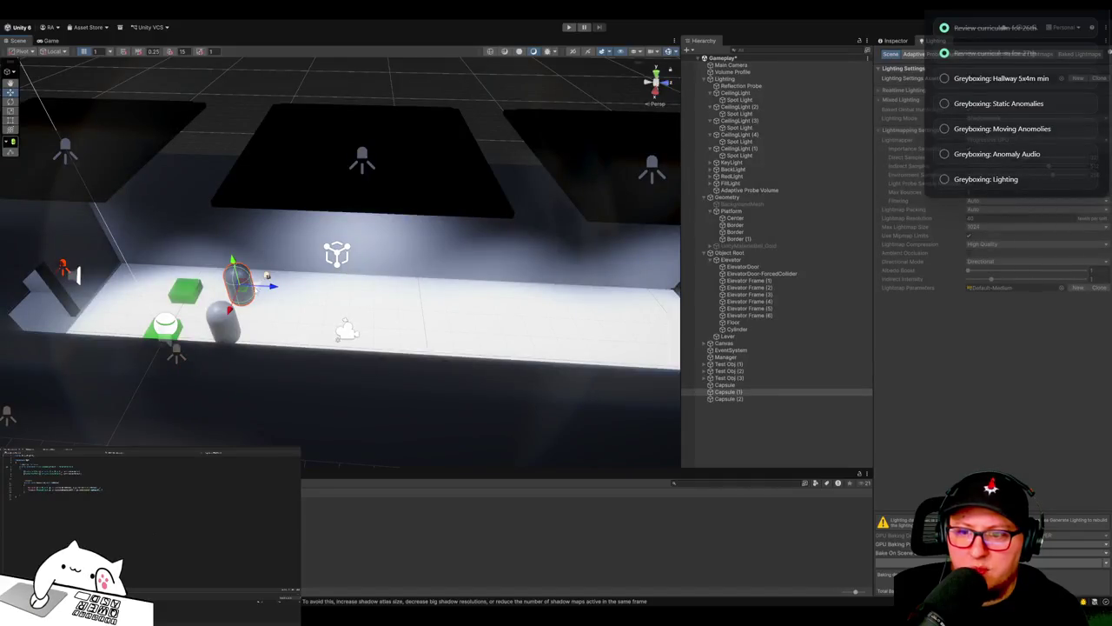
{"action": "mouse_move", "coordinate": [272, 287]}
{"action": "left_mouse_down"}
{"action": "mouse_move", "coordinate": [541, 295]}
{"action": "mouse_move", "coordinate": [458, 294]}
{"action": "left_mouse_up"}
{"action": "mouse_move", "coordinate": [458, 293]}
{"action": "left_mouse_down"}
{"action": "mouse_move", "coordinate": [434, 351]}
{"action": "mouse_move", "coordinate": [495, 378]}
{"action": "left_mouse_up"}
{"action": "left_click", "coordinate": [446, 441]}
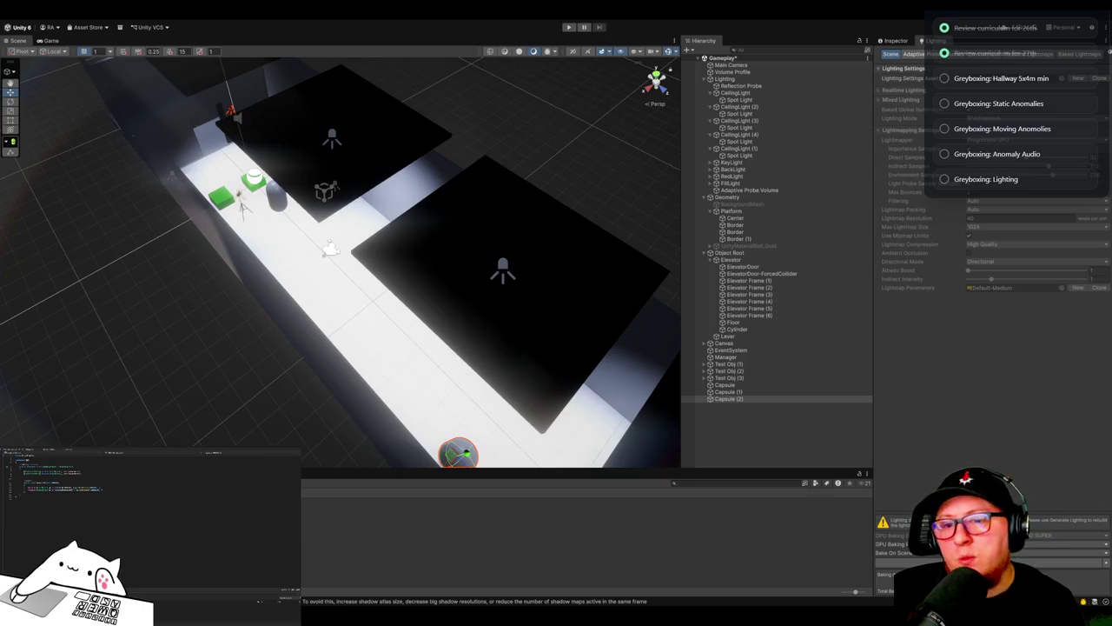
Step: Deselect the capsules and orbit around the hallway to check their spacing
{"action": "left_click", "coordinate": [231, 417]}
{"action": "mouse_move", "coordinate": [231, 417]}
{"action": "left_mouse_down"}
{"action": "mouse_move", "coordinate": [174, 379]}
{"action": "mouse_move", "coordinate": [315, 256]}
{"action": "mouse_move", "coordinate": [293, 266]}
{"action": "mouse_move", "coordinate": [341, 283]}
{"action": "mouse_move", "coordinate": [565, 308]}
{"action": "mouse_move", "coordinate": [559, 350]}
{"action": "mouse_move", "coordinate": [618, 349]}
{"action": "mouse_move", "coordinate": [515, 401]}
{"action": "mouse_move", "coordinate": [516, 428]}
{"action": "left_mouse_up"}
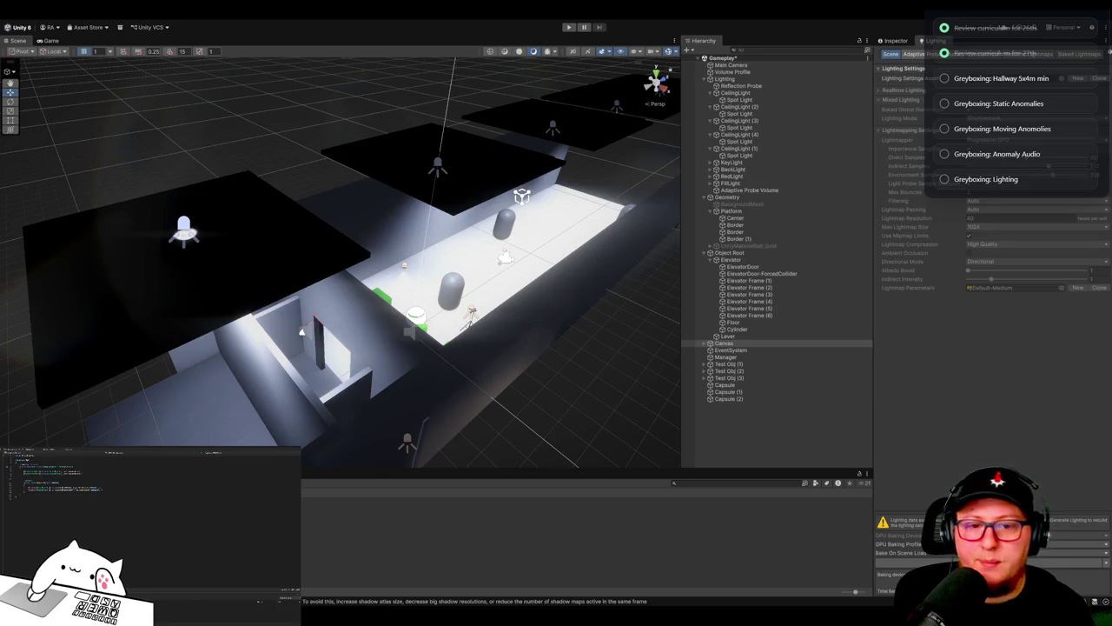
{"action": "key", "text": "w"}
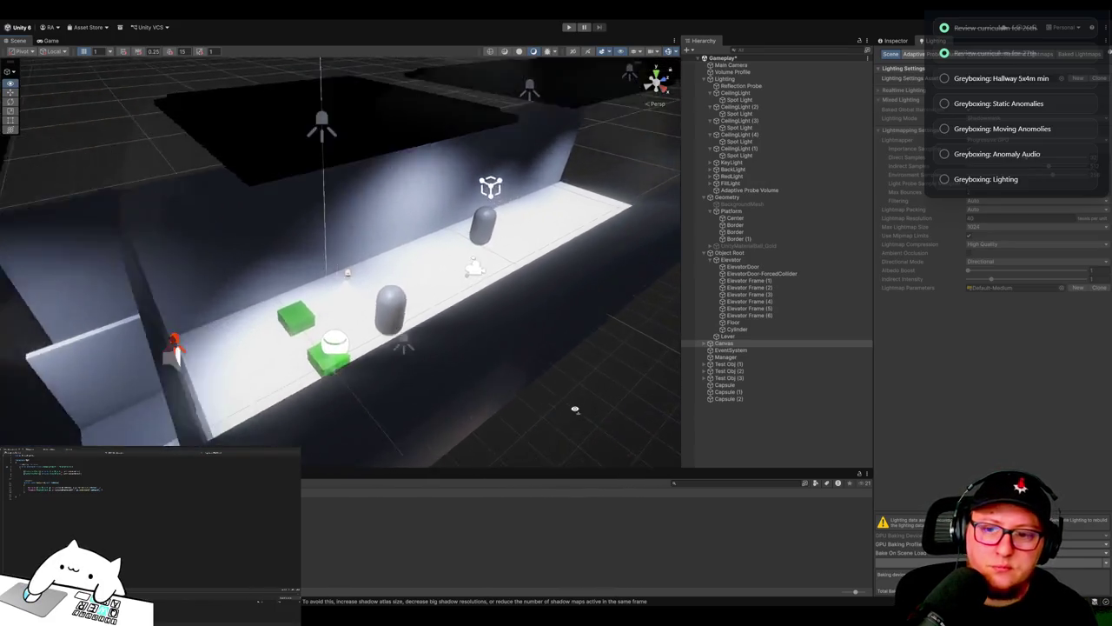
{"action": "key", "text": "w"}
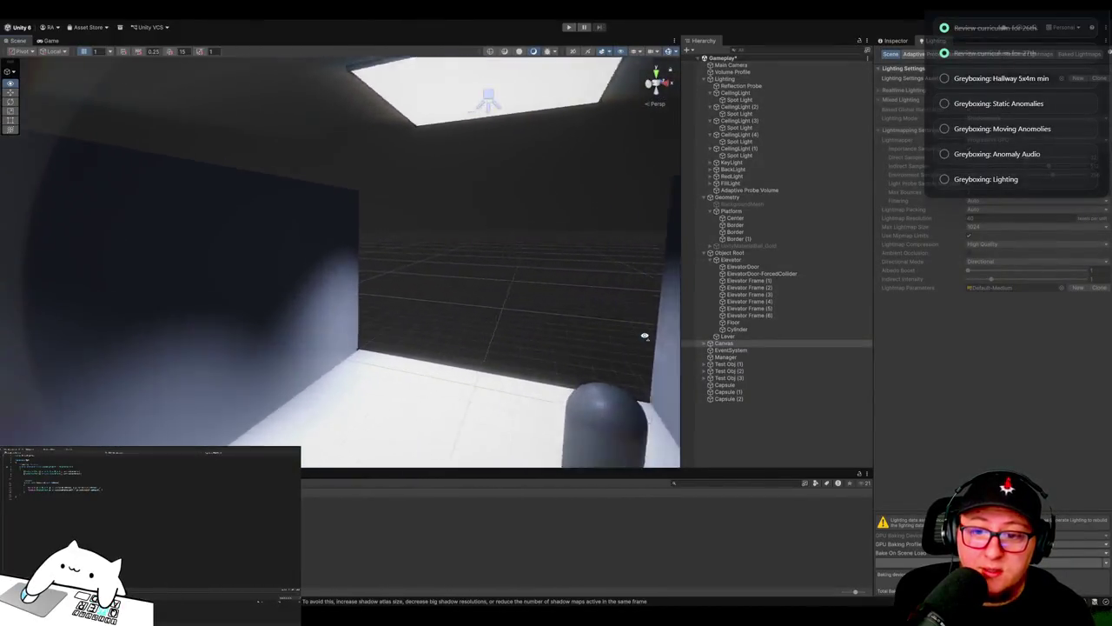
{"action": "key", "text": "w"}
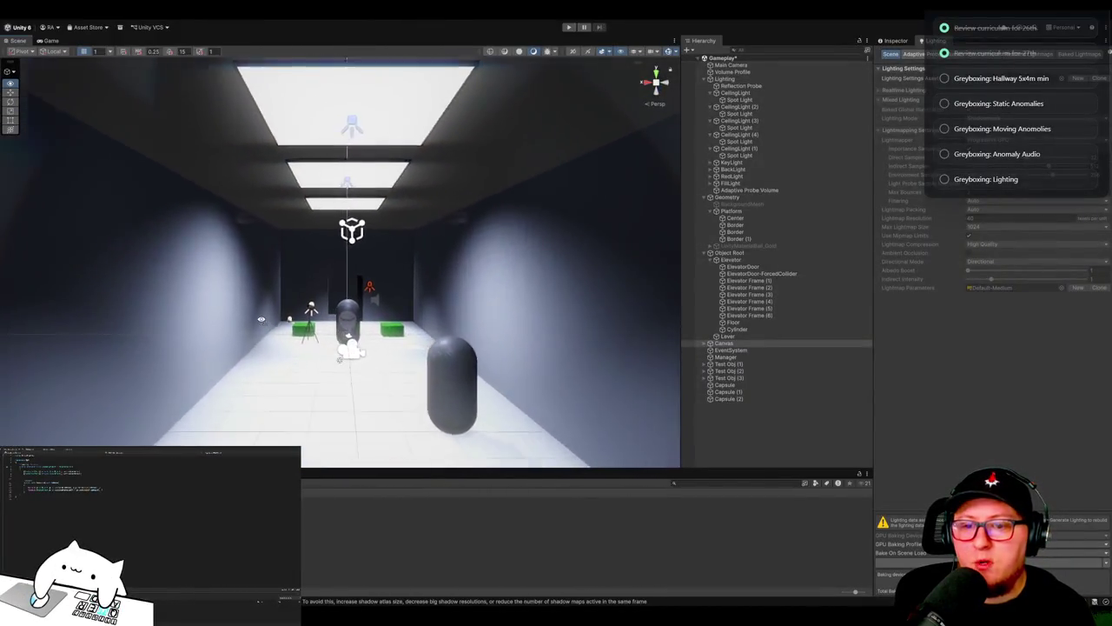
{"action": "key", "text": "w"}
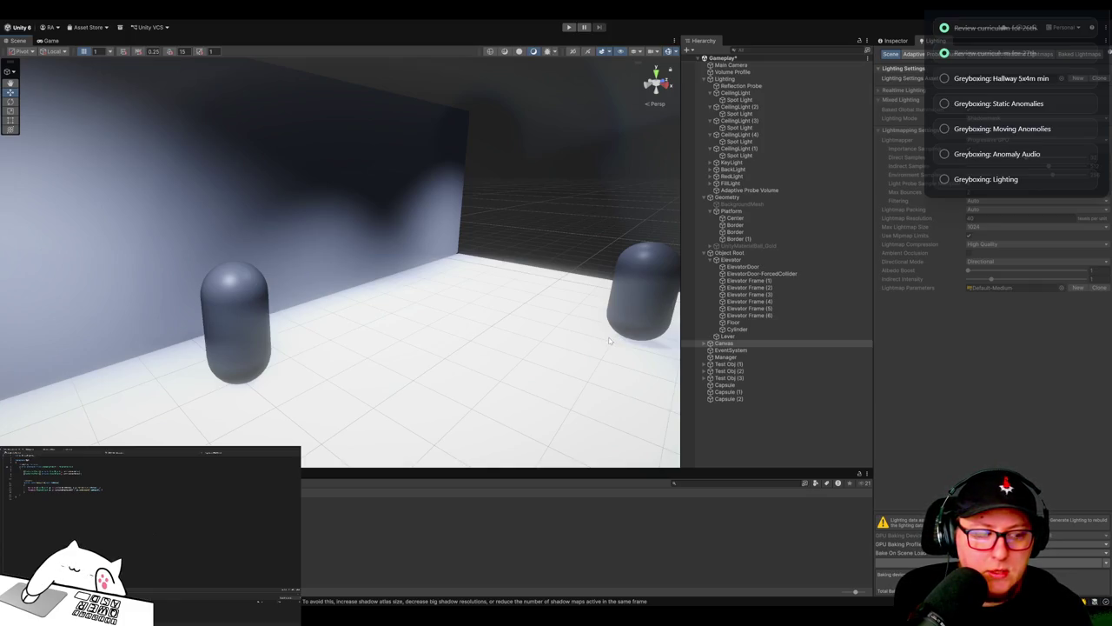
{"action": "key", "text": "s"}
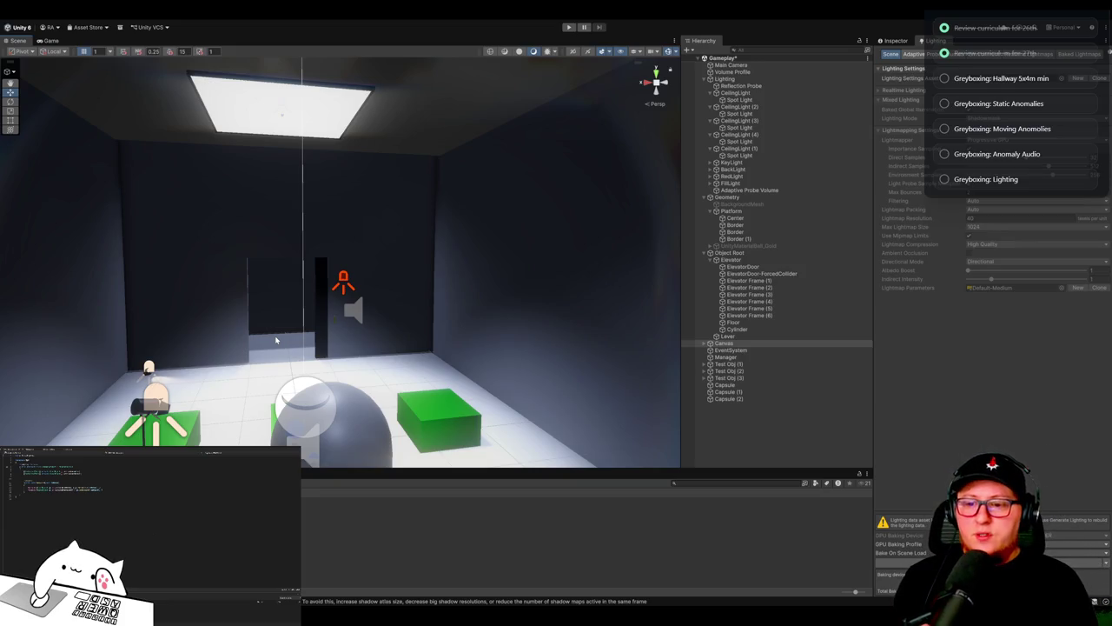
{"action": "mouse_move", "coordinate": [400, 304]}
{"action": "left_mouse_down"}
{"action": "mouse_move", "coordinate": [605, 348]}
{"action": "mouse_move", "coordinate": [495, 335]}
{"action": "mouse_move", "coordinate": [368, 302]}
{"action": "mouse_move", "coordinate": [372, 317]}
{"action": "mouse_move", "coordinate": [681, 295]}
{"action": "left_mouse_up"}
{"action": "key", "text": "w"}
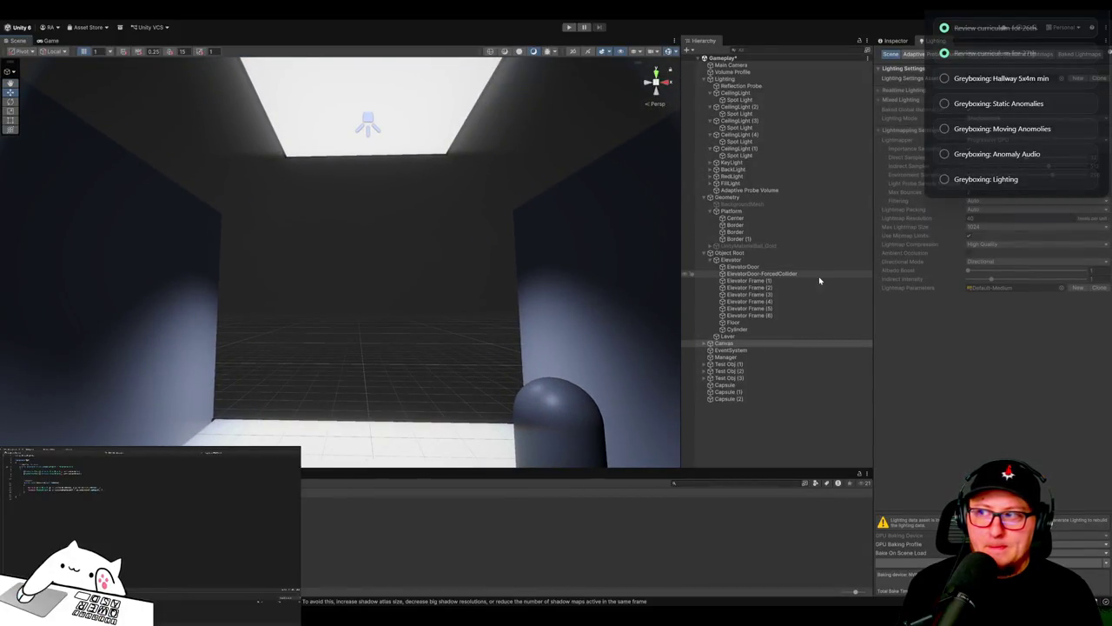
{"action": "key", "text": "Down"}
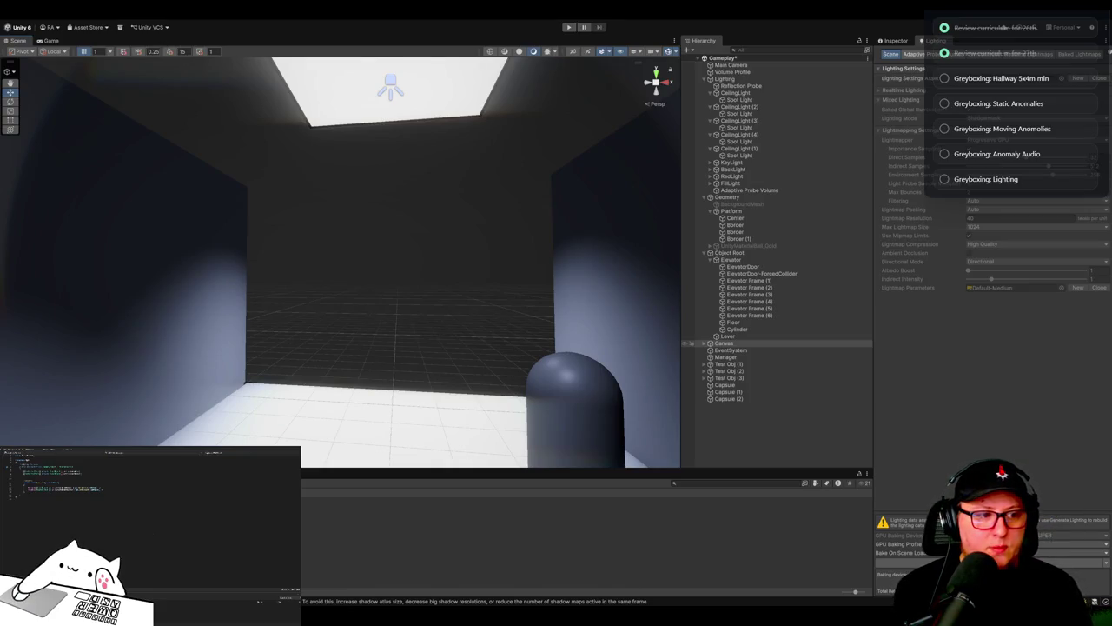
{"action": "left_click", "coordinate": [351, 450]}
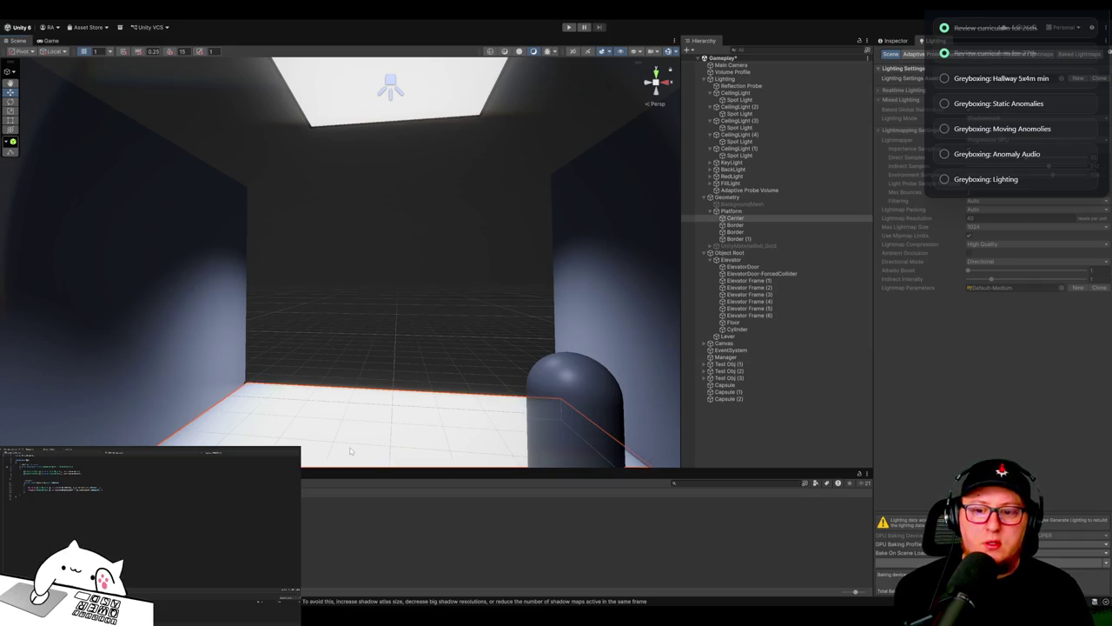
Step: Compare the floor Center's grid material with wall Border (1)'s white material in the Inspector
{"action": "left_click", "coordinate": [896, 40]}
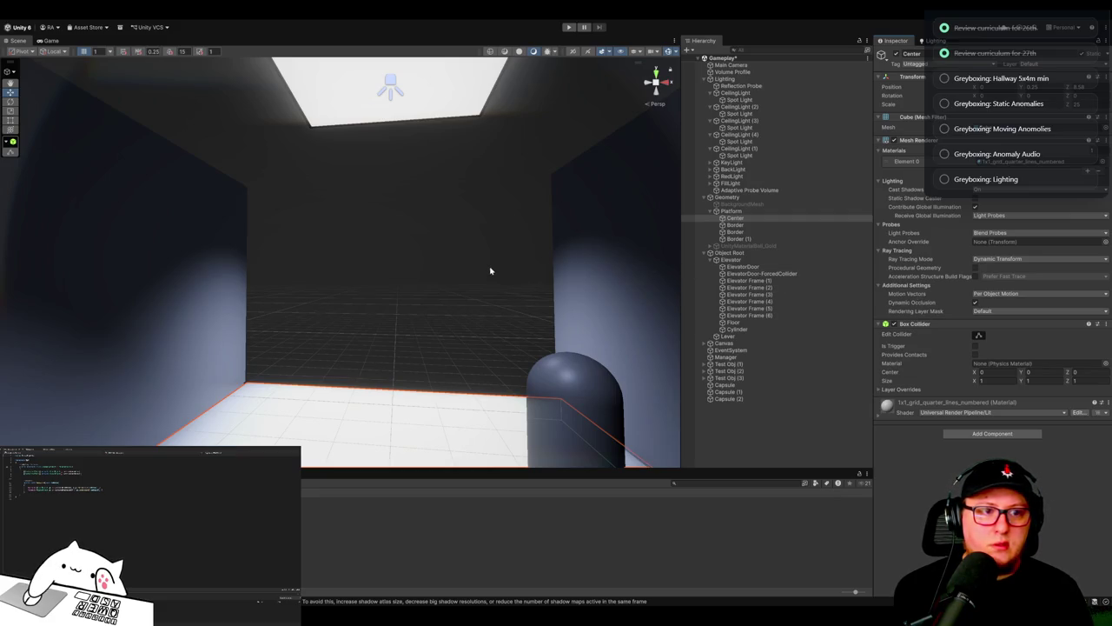
{"action": "left_click", "coordinate": [169, 307]}
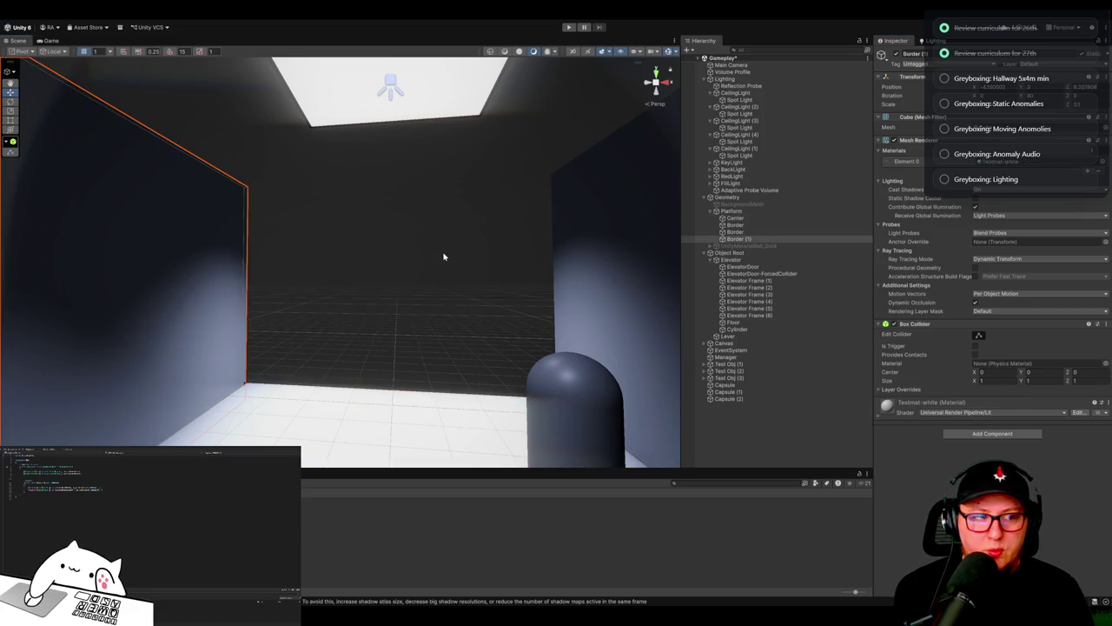
{"action": "left_click", "coordinate": [440, 445]}
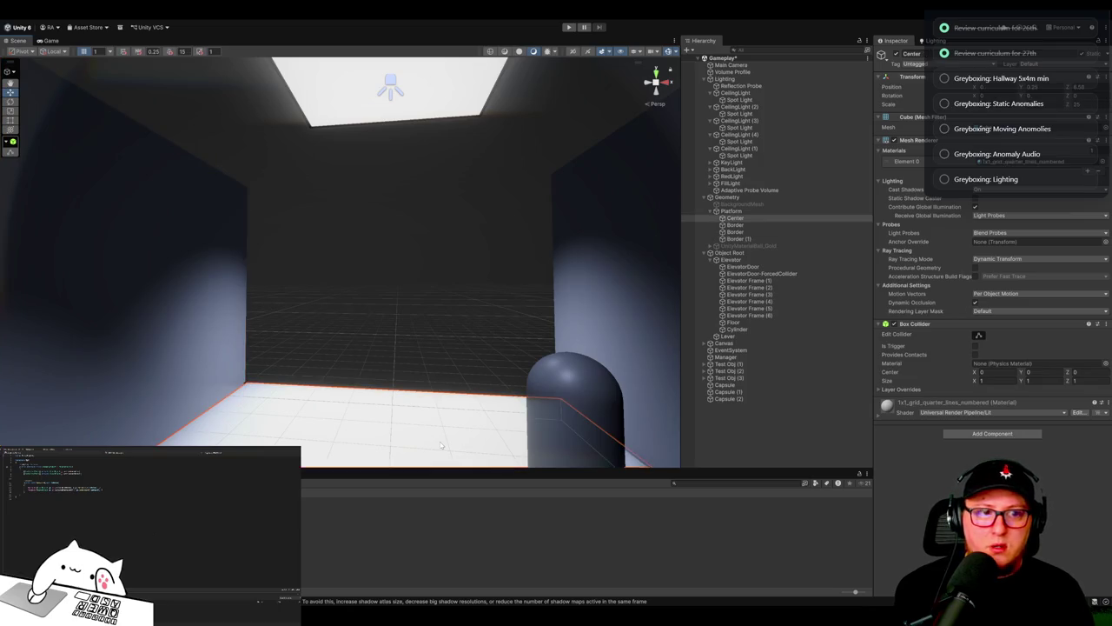
{"action": "left_click", "coordinate": [224, 326]}
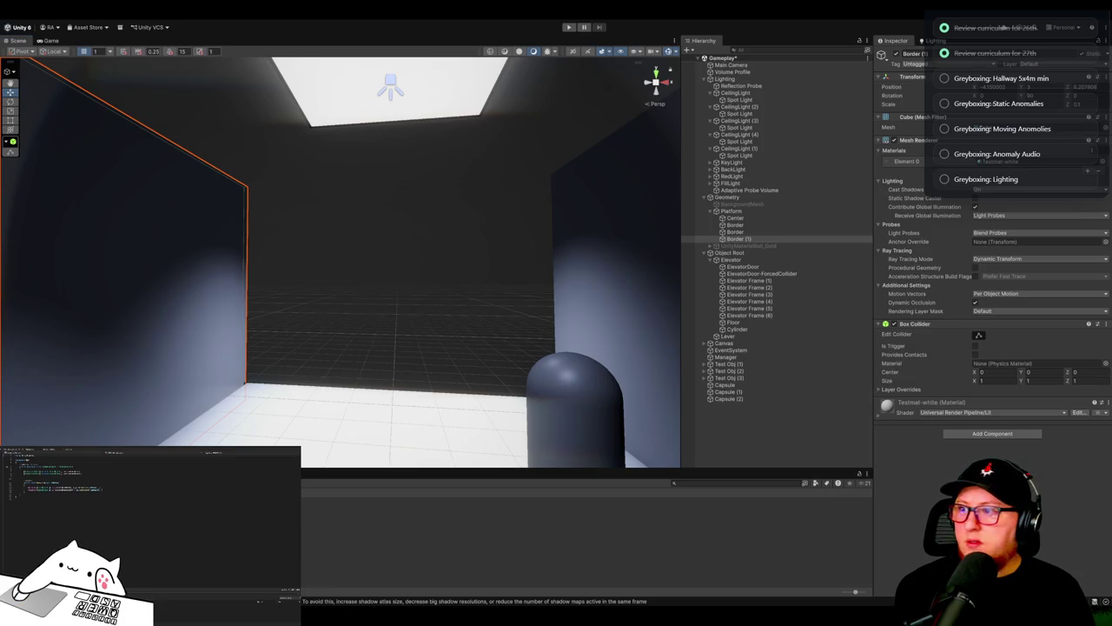
{"action": "mouse_move", "coordinate": [406, 292]}
{"action": "left_mouse_down"}
{"action": "mouse_move", "coordinate": [526, 286]}
{"action": "mouse_move", "coordinate": [738, 322]}
{"action": "mouse_move", "coordinate": [843, 301]}
{"action": "mouse_move", "coordinate": [688, 300]}
{"action": "mouse_move", "coordinate": [551, 325]}
{"action": "mouse_move", "coordinate": [538, 313]}
{"action": "mouse_move", "coordinate": [573, 343]}
{"action": "mouse_move", "coordinate": [679, 369]}
{"action": "mouse_move", "coordinate": [650, 346]}
{"action": "left_mouse_up"}
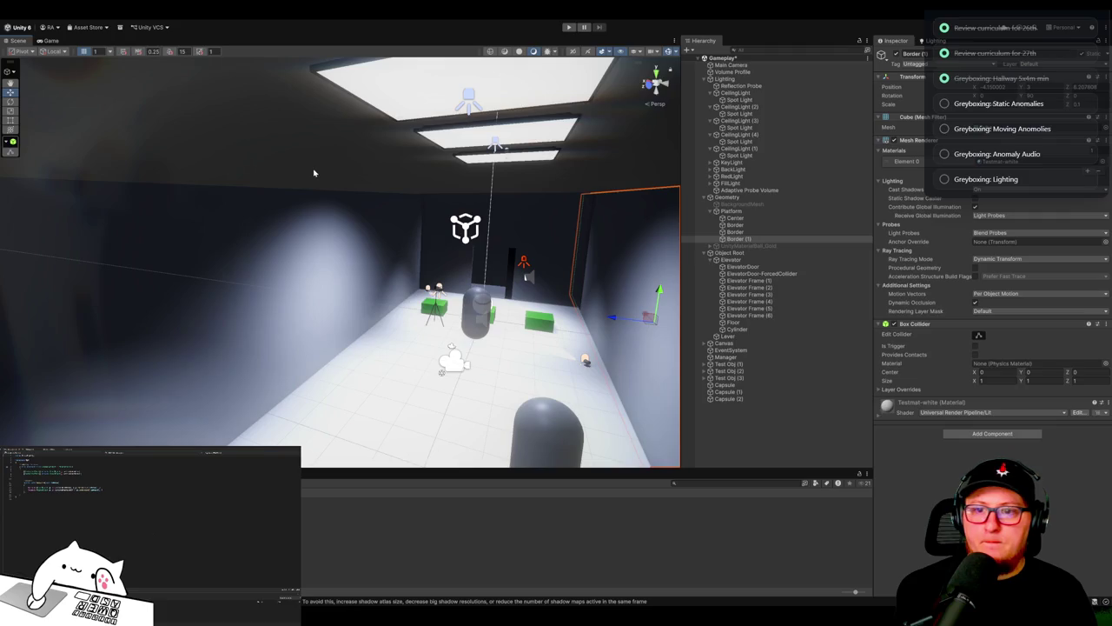
{"action": "left_click", "coordinate": [385, 191]}
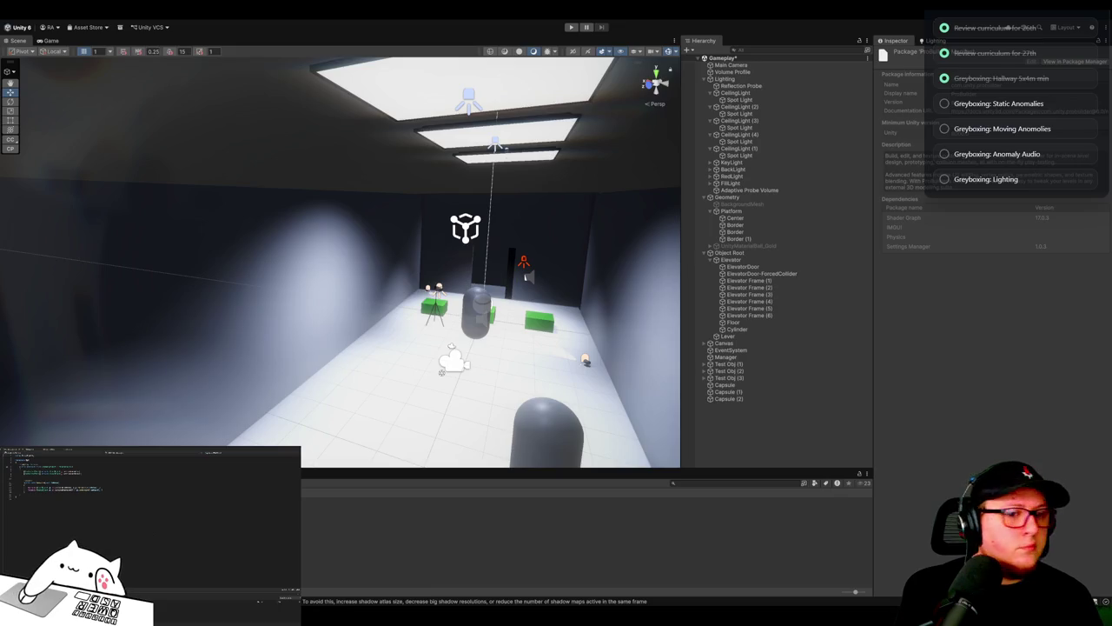
Step: Flatten the green box near the tripod into a thin panel and push it against the wall
{"action": "left_click_drag", "start_coordinate": [365, 261], "coordinate": [330, 278]}
{"action": "mouse_move", "coordinate": [496, 289]}
{"action": "left_mouse_down"}
{"action": "mouse_move", "coordinate": [370, 306]}
{"action": "mouse_move", "coordinate": [439, 365]}
{"action": "mouse_move", "coordinate": [485, 346]}
{"action": "mouse_move", "coordinate": [452, 348]}
{"action": "left_mouse_up"}
{"action": "left_click", "coordinate": [439, 365]}
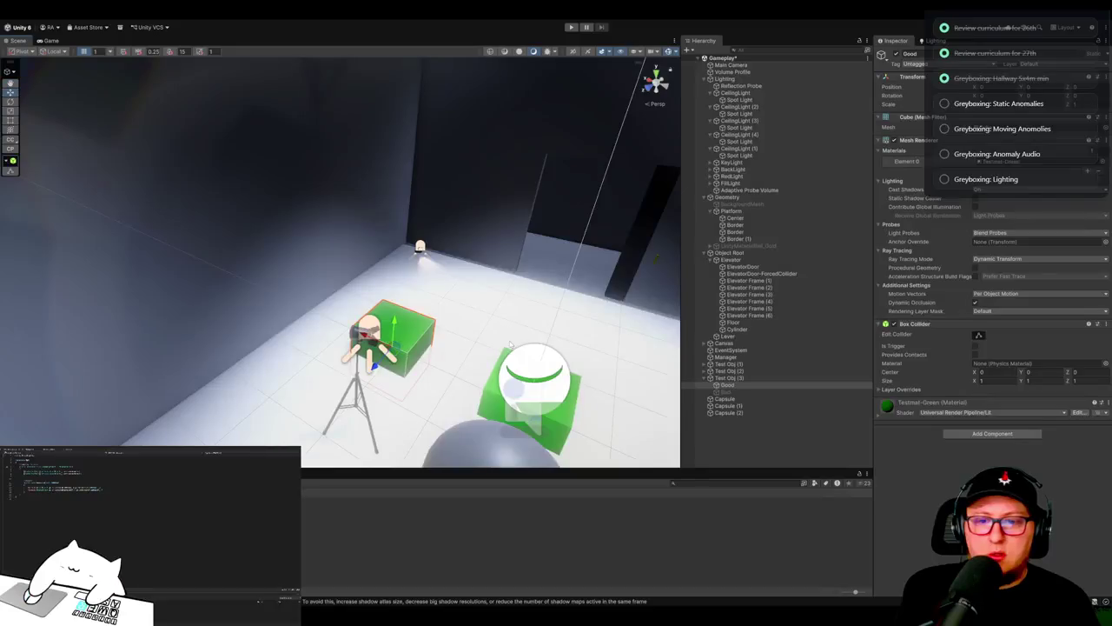
{"action": "mouse_move", "coordinate": [385, 346]}
{"action": "left_mouse_down"}
{"action": "mouse_move", "coordinate": [289, 371]}
{"action": "mouse_move", "coordinate": [208, 334]}
{"action": "mouse_move", "coordinate": [195, 291]}
{"action": "left_mouse_up"}
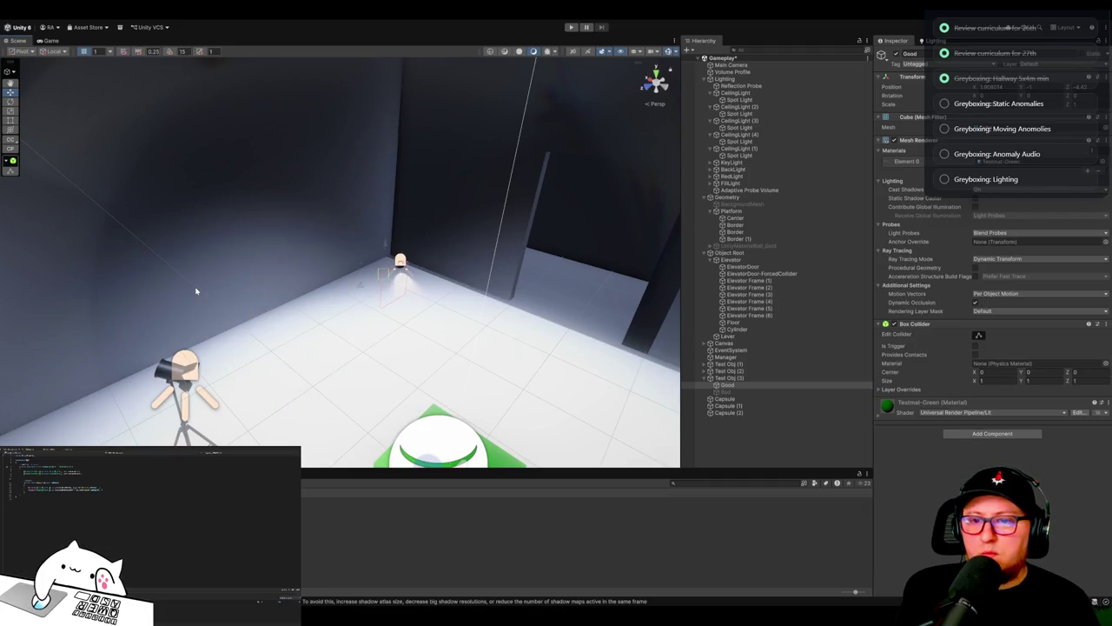
{"action": "mouse_move", "coordinate": [213, 335]}
{"action": "left_mouse_down"}
{"action": "mouse_move", "coordinate": [234, 365]}
{"action": "mouse_move", "coordinate": [398, 428]}
{"action": "left_mouse_up"}
{"action": "mouse_move", "coordinate": [347, 352]}
{"action": "left_mouse_down"}
{"action": "mouse_move", "coordinate": [216, 356]}
{"action": "mouse_move", "coordinate": [161, 337]}
{"action": "mouse_move", "coordinate": [4, 332]}
{"action": "mouse_move", "coordinate": [1106, 330]}
{"action": "mouse_move", "coordinate": [1082, 305]}
{"action": "left_mouse_up"}
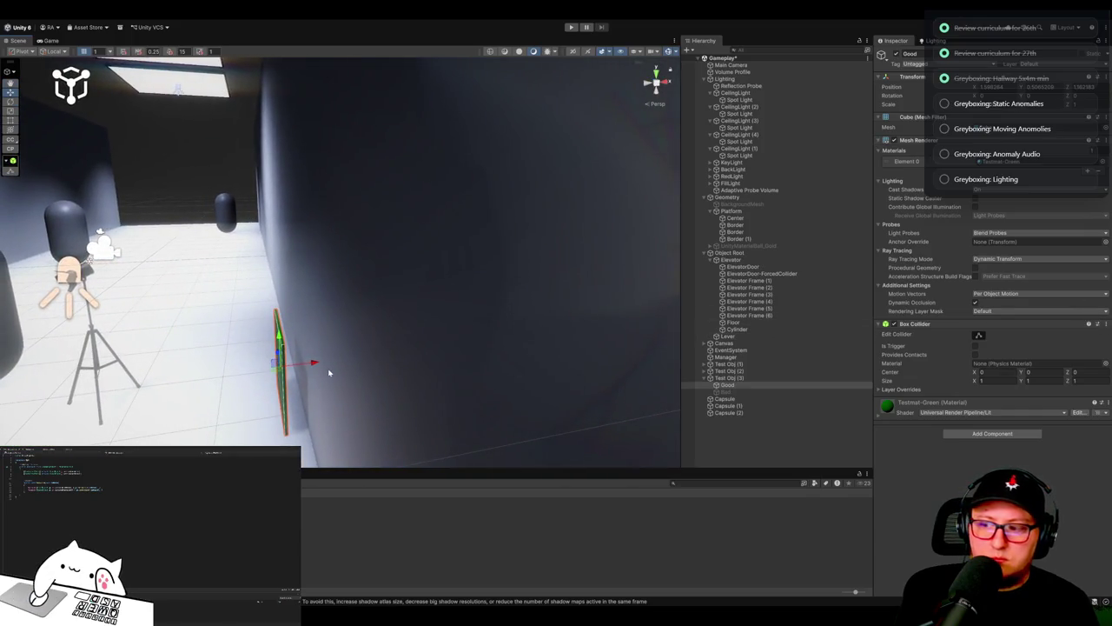
{"action": "left_click_drag", "start_coordinate": [311, 364], "coordinate": [332, 361]}
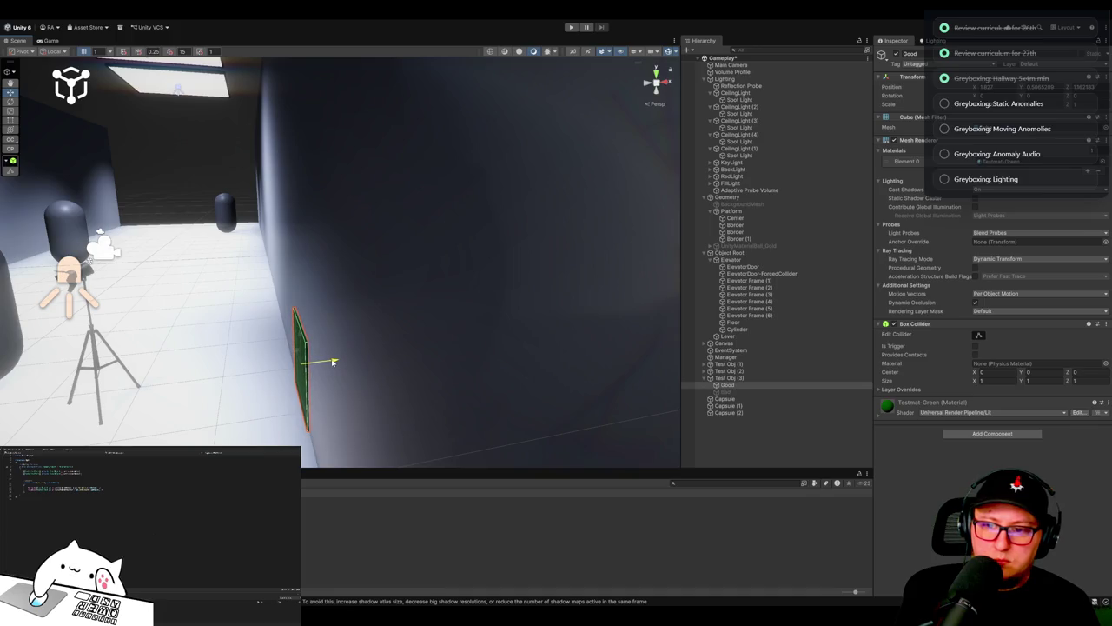
Step: Stretch the green panel taller, then duplicate it, sliding each copy left along the wall
{"action": "mouse_move", "coordinate": [333, 361]}
{"action": "left_mouse_down"}
{"action": "mouse_move", "coordinate": [426, 373]}
{"action": "mouse_move", "coordinate": [429, 355]}
{"action": "mouse_move", "coordinate": [479, 373]}
{"action": "mouse_move", "coordinate": [368, 315]}
{"action": "mouse_move", "coordinate": [369, 207]}
{"action": "mouse_move", "coordinate": [382, 285]}
{"action": "left_mouse_up"}
{"action": "key", "text": "r"}
{"action": "mouse_move", "coordinate": [367, 237]}
{"action": "left_mouse_down"}
{"action": "mouse_move", "coordinate": [368, 228]}
{"action": "mouse_move", "coordinate": [368, 241]}
{"action": "mouse_move", "coordinate": [372, 233]}
{"action": "mouse_move", "coordinate": [295, 269]}
{"action": "left_mouse_up"}
{"action": "key", "text": "w"}
{"action": "left_click_drag", "start_coordinate": [295, 269], "coordinate": [521, 271]}
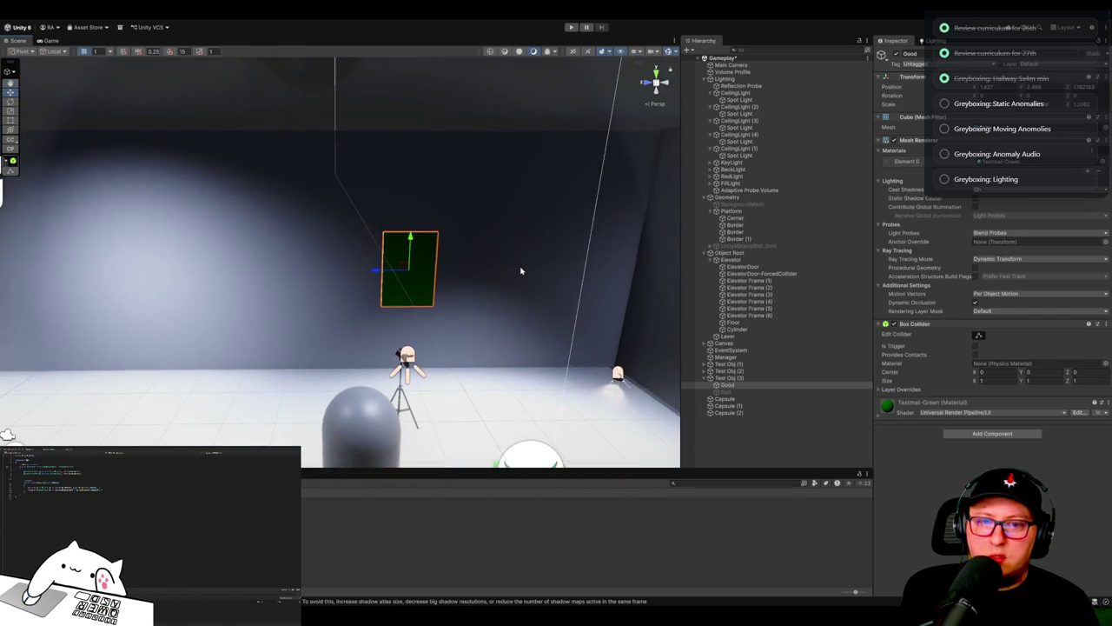
{"action": "key", "text": "ctrl+d"}
{"action": "mouse_move", "coordinate": [381, 277]}
{"action": "left_mouse_down"}
{"action": "mouse_move", "coordinate": [133, 276]}
{"action": "mouse_move", "coordinate": [422, 328]}
{"action": "mouse_move", "coordinate": [481, 314]}
{"action": "mouse_move", "coordinate": [472, 316]}
{"action": "mouse_move", "coordinate": [493, 371]}
{"action": "mouse_move", "coordinate": [336, 398]}
{"action": "mouse_move", "coordinate": [417, 373]}
{"action": "mouse_move", "coordinate": [479, 416]}
{"action": "left_mouse_up"}
{"action": "key", "text": "ctrl+d"}
{"action": "key", "text": "ctrl+d"}
Step: Move Test Obj (2)'s Good cube to the wall and scale it taller and deeper into a panel
{"action": "left_click", "coordinate": [434, 365]}
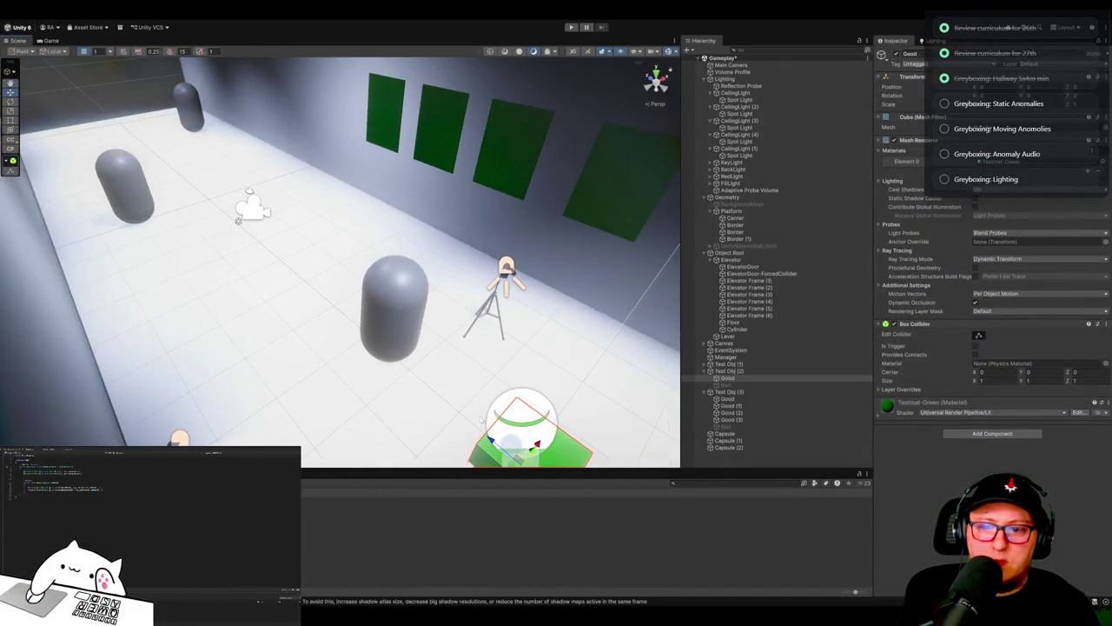
{"action": "mouse_move", "coordinate": [238, 221]}
{"action": "left_mouse_down"}
{"action": "mouse_move", "coordinate": [159, 154]}
{"action": "mouse_move", "coordinate": [217, 171]}
{"action": "mouse_move", "coordinate": [179, 218]}
{"action": "left_mouse_up"}
{"action": "mouse_move", "coordinate": [450, 401]}
{"action": "left_mouse_down"}
{"action": "mouse_move", "coordinate": [154, 363]}
{"action": "mouse_move", "coordinate": [133, 350]}
{"action": "mouse_move", "coordinate": [117, 287]}
{"action": "mouse_move", "coordinate": [110, 178]}
{"action": "mouse_move", "coordinate": [107, 253]}
{"action": "left_mouse_up"}
{"action": "key", "text": "r"}
{"action": "mouse_move", "coordinate": [120, 322]}
{"action": "left_mouse_down"}
{"action": "mouse_move", "coordinate": [116, 308]}
{"action": "mouse_move", "coordinate": [118, 320]}
{"action": "mouse_move", "coordinate": [241, 330]}
{"action": "mouse_move", "coordinate": [127, 337]}
{"action": "left_mouse_up"}
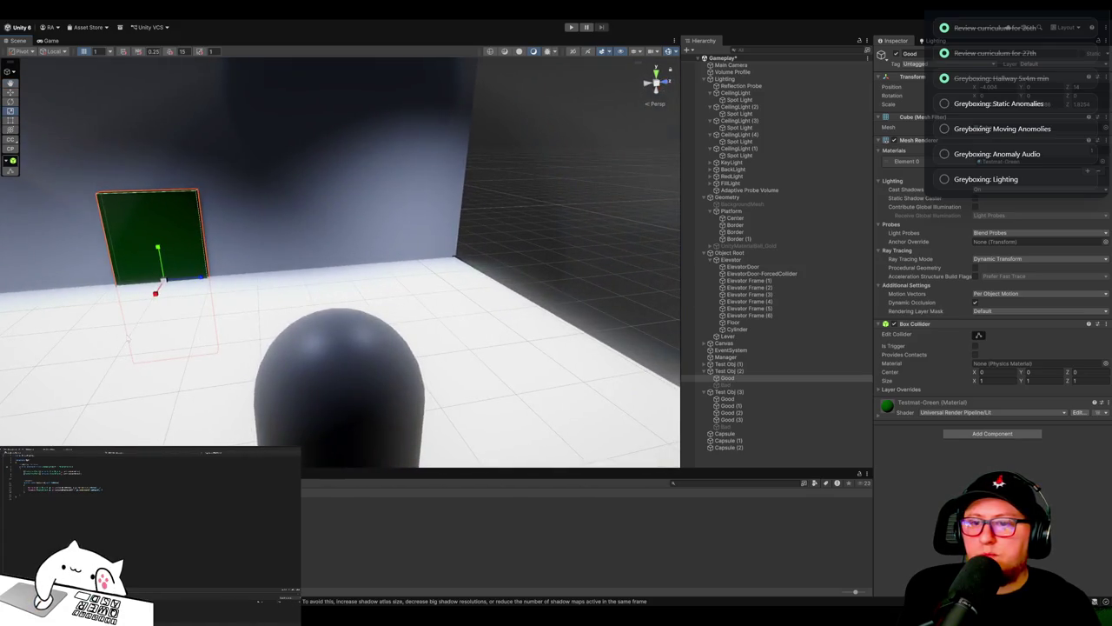
{"action": "left_click_drag", "start_coordinate": [206, 280], "coordinate": [221, 277]}
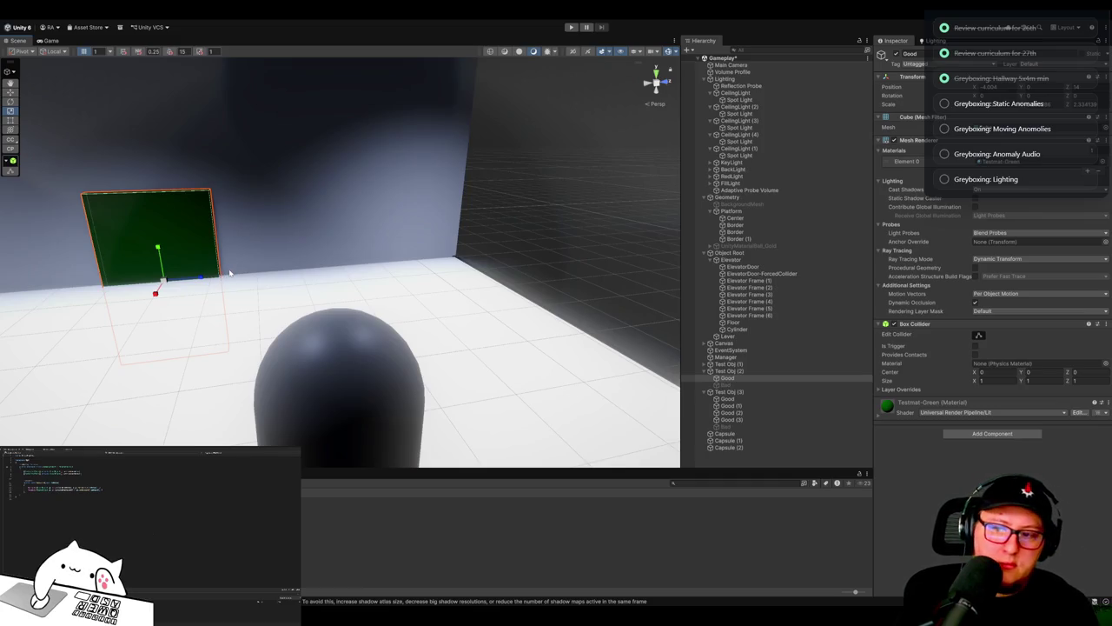
{"action": "mouse_move", "coordinate": [239, 274]}
{"action": "left_mouse_down"}
{"action": "mouse_move", "coordinate": [194, 266]}
{"action": "mouse_move", "coordinate": [159, 293]}
{"action": "mouse_move", "coordinate": [353, 284]}
{"action": "mouse_move", "coordinate": [359, 272]}
{"action": "mouse_move", "coordinate": [466, 281]}
{"action": "left_mouse_up"}
{"action": "mouse_move", "coordinate": [434, 243]}
{"action": "left_mouse_down"}
{"action": "mouse_move", "coordinate": [442, 154]}
{"action": "mouse_move", "coordinate": [432, 301]}
{"action": "mouse_move", "coordinate": [499, 250]}
{"action": "mouse_move", "coordinate": [469, 272]}
{"action": "mouse_move", "coordinate": [177, 308]}
{"action": "left_mouse_up"}
Step: Delete the loose panel copies Good (1) through Good (3)
{"action": "left_click", "coordinate": [579, 272]}
{"action": "left_click", "coordinate": [731, 413], "text": "shift"}
{"action": "left_click", "coordinate": [731, 406], "text": "shift"}
{"action": "key", "text": "Delete"}
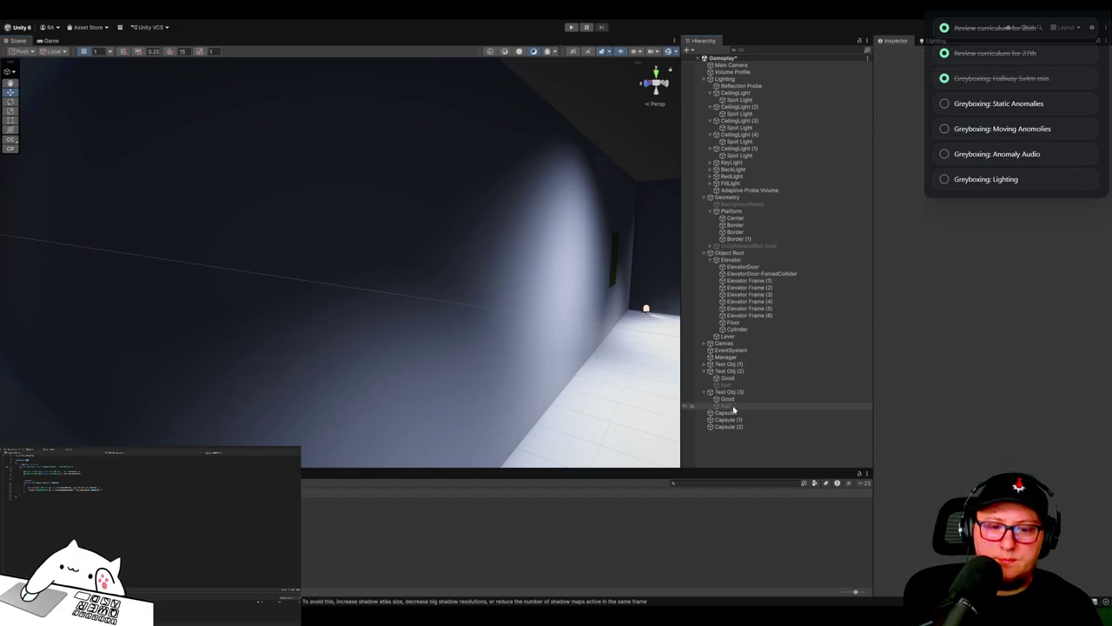
Step: Duplicate Test Obj (3) and frame the copy, then remove that duplicate again
{"action": "left_click", "coordinate": [706, 392]}
{"action": "left_click", "coordinate": [721, 392]}
{"action": "key", "text": "ctrl+d"}
{"action": "key", "text": "f"}
{"action": "scroll", "coordinate": [562, 323], "scroll_direction": "down", "scroll_amount": 5}
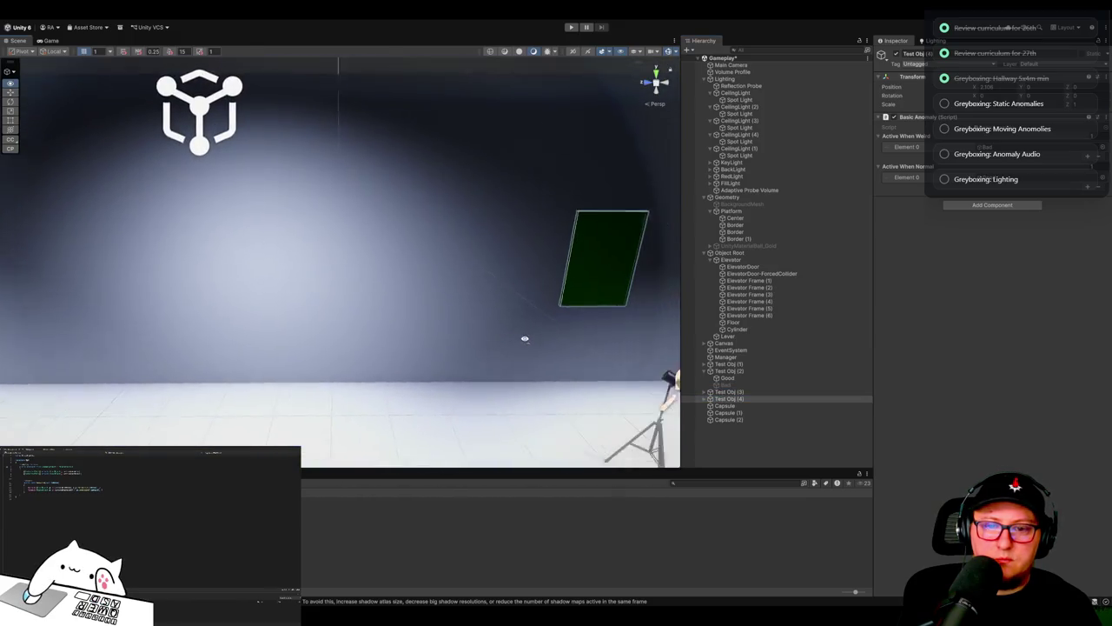
{"action": "left_click_drag", "start_coordinate": [570, 293], "coordinate": [625, 284]}
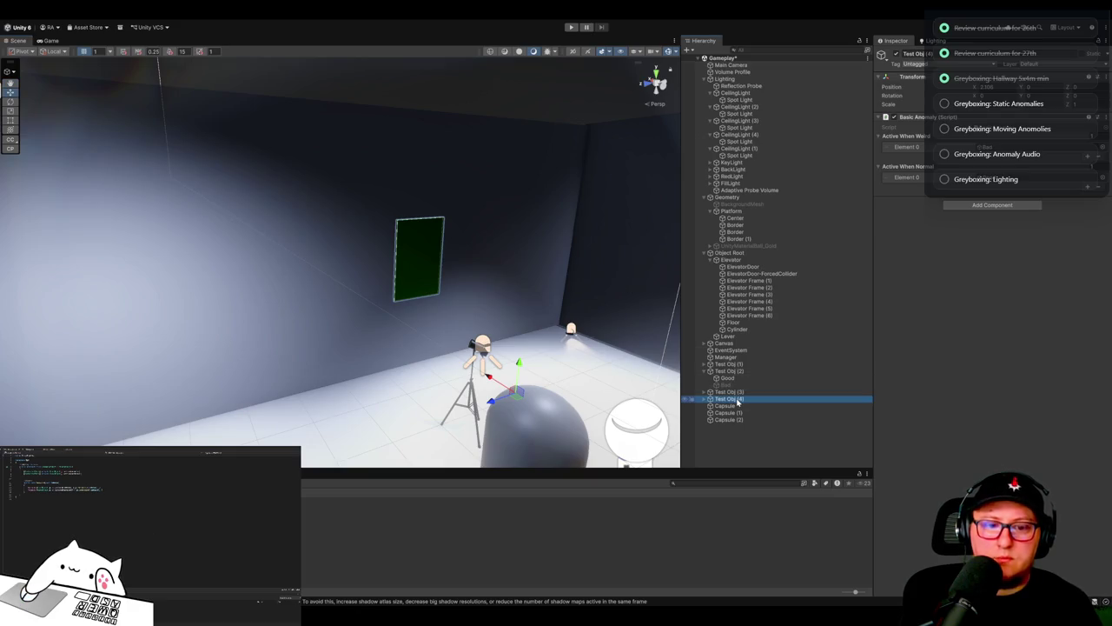
{"action": "key", "text": "Delete"}
{"action": "left_click_drag", "start_coordinate": [609, 348], "coordinate": [577, 356]}
Step: Set a position value of Test Obj (3)'s Good panel to 0 and move the anomaly onto the wall
{"action": "left_click", "coordinate": [710, 392]}
{"action": "left_click", "coordinate": [730, 400]}
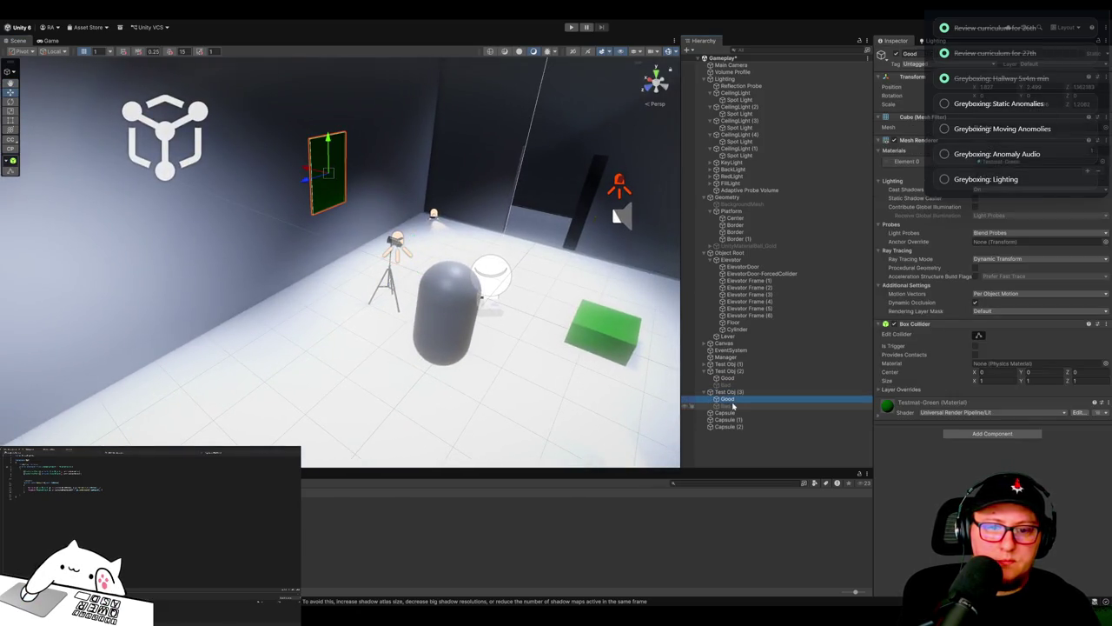
{"action": "left_click", "coordinate": [1000, 90]}
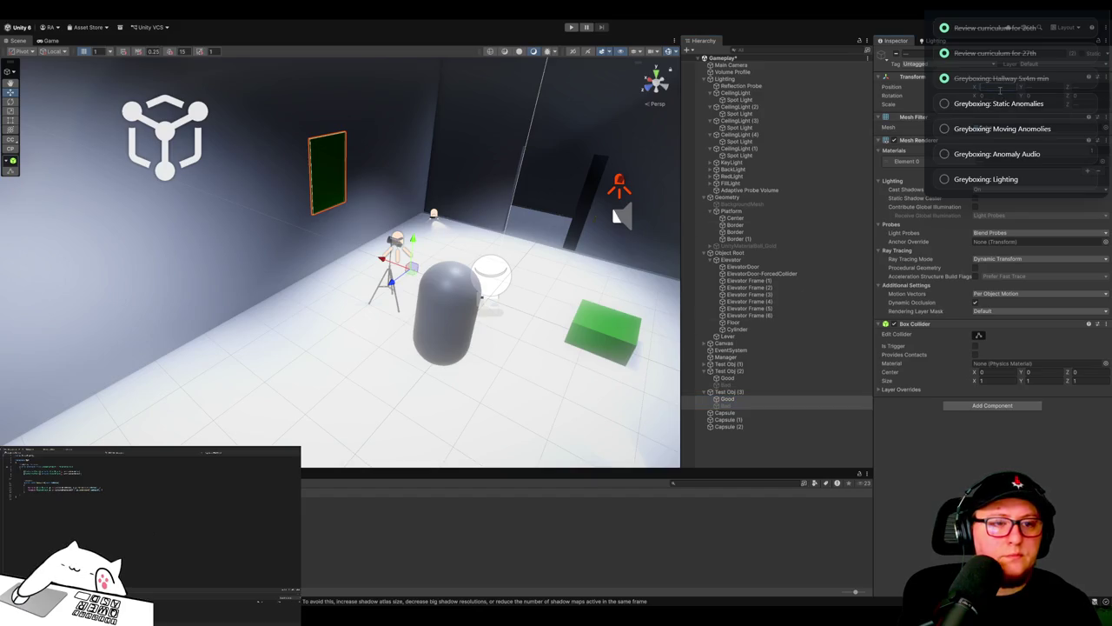
{"action": "type", "text": "0"}
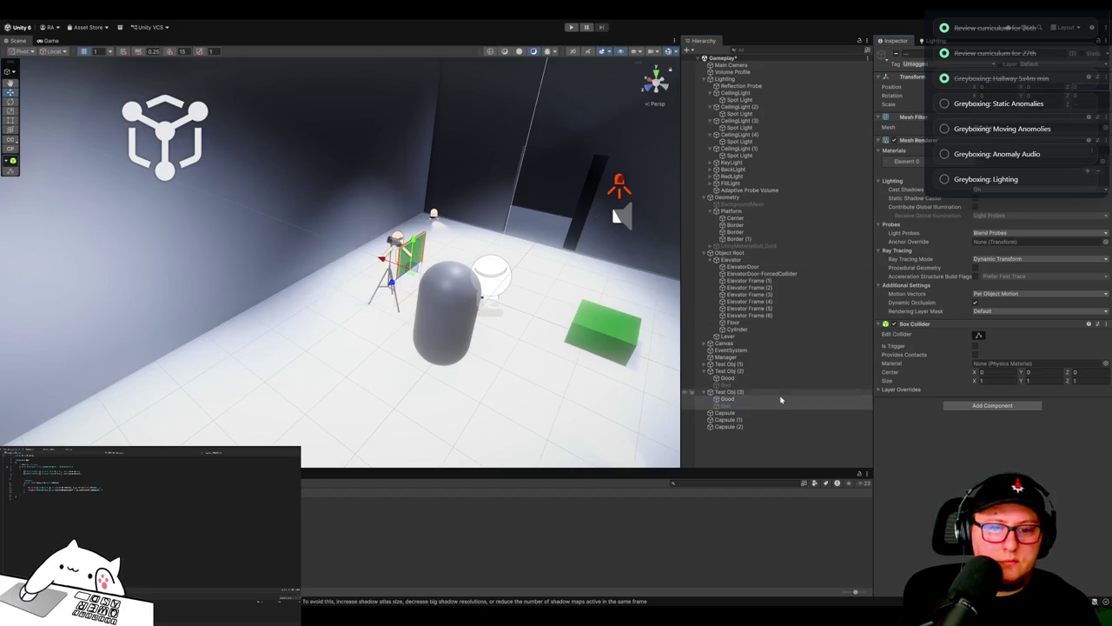
{"action": "left_click", "coordinate": [738, 391]}
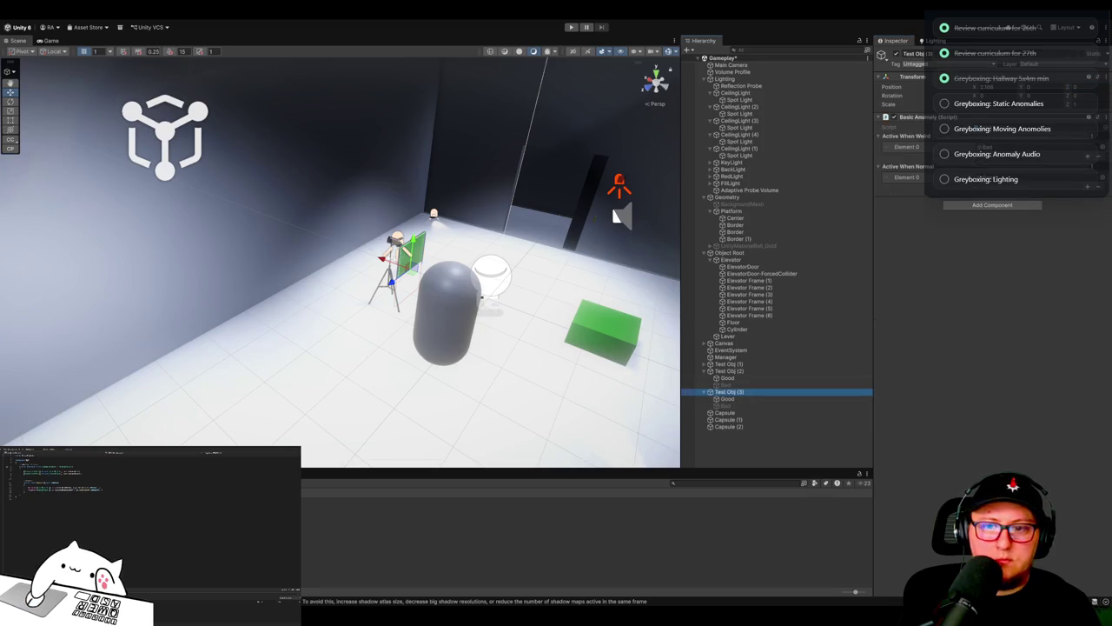
{"action": "mouse_move", "coordinate": [389, 269]}
{"action": "left_mouse_down"}
{"action": "mouse_move", "coordinate": [331, 250]}
{"action": "mouse_move", "coordinate": [358, 111]}
{"action": "mouse_move", "coordinate": [354, 138]}
{"action": "left_mouse_up"}
Step: Duplicate the Test Obj (3) anomaly twice, sliding the copies left along the wall
{"action": "key", "text": "ctrl+d"}
{"action": "left_click_drag", "start_coordinate": [336, 178], "coordinate": [135, 237]}
{"action": "key", "text": "ctrl+d"}
{"action": "key", "text": "ctrl+d"}
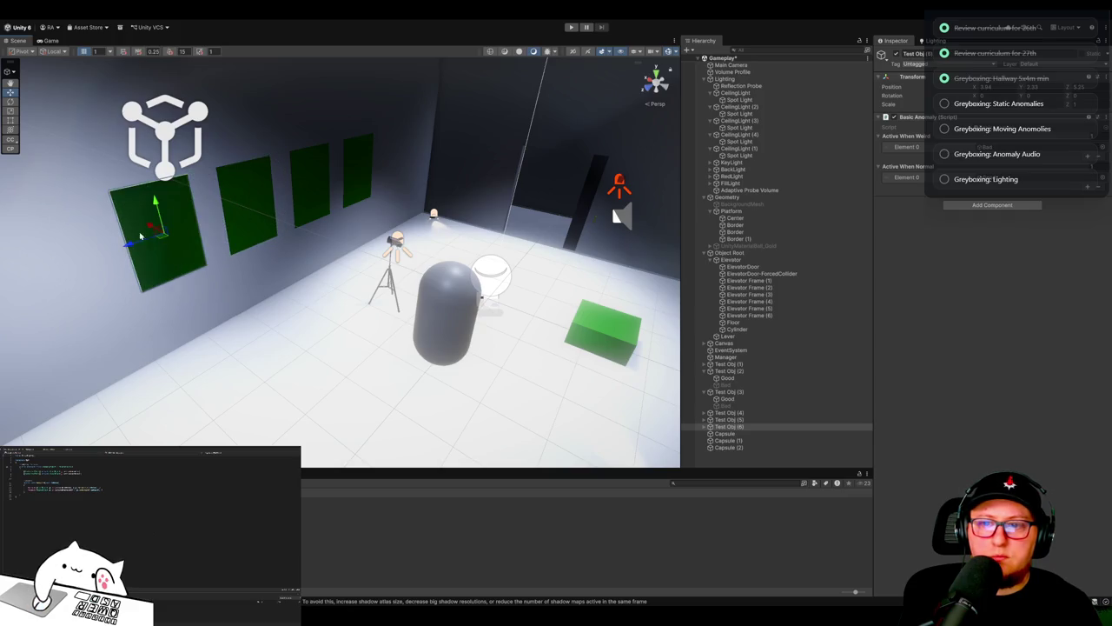
{"action": "mouse_move", "coordinate": [366, 365]}
{"action": "left_mouse_down"}
{"action": "mouse_move", "coordinate": [310, 373]}
{"action": "mouse_move", "coordinate": [192, 341]}
{"action": "left_mouse_up"}
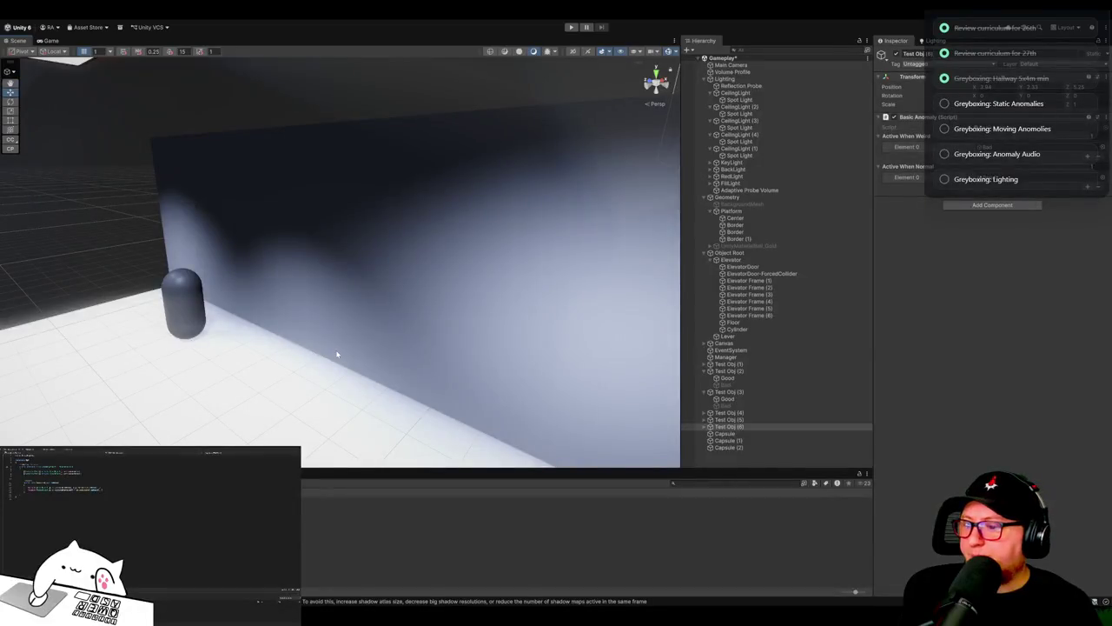
Step: Make Test Obj (2)'s tall door panel wider and taller and shift it left
{"action": "mouse_move", "coordinate": [340, 357]}
{"action": "left_mouse_down"}
{"action": "mouse_move", "coordinate": [231, 325]}
{"action": "mouse_move", "coordinate": [40, 374]}
{"action": "mouse_move", "coordinate": [666, 303]}
{"action": "mouse_move", "coordinate": [186, 385]}
{"action": "mouse_move", "coordinate": [252, 370]}
{"action": "mouse_move", "coordinate": [257, 394]}
{"action": "mouse_move", "coordinate": [310, 318]}
{"action": "left_mouse_up"}
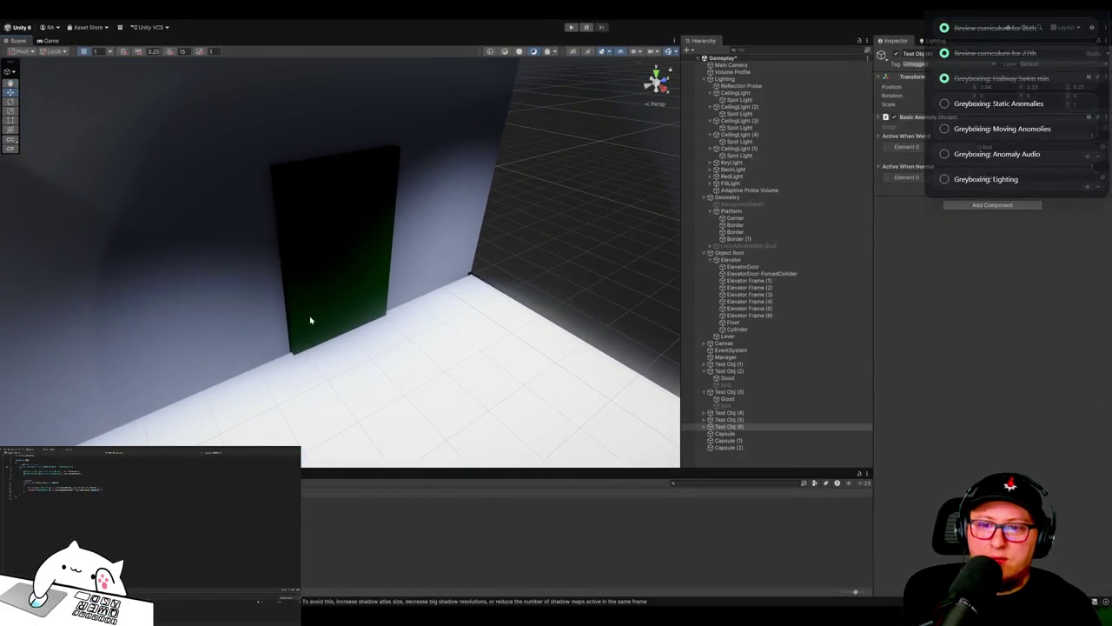
{"action": "left_click", "coordinate": [305, 318]}
{"action": "left_click", "coordinate": [375, 252]}
{"action": "left_click", "coordinate": [370, 258]}
{"action": "left_click_drag", "start_coordinate": [371, 258], "coordinate": [379, 250]}
{"action": "key", "text": "w"}
{"action": "left_click_drag", "start_coordinate": [359, 298], "coordinate": [413, 307]}
{"action": "mouse_move", "coordinate": [559, 260]}
{"action": "left_mouse_down"}
{"action": "mouse_move", "coordinate": [277, 302]}
{"action": "mouse_move", "coordinate": [345, 339]}
{"action": "mouse_move", "coordinate": [30, 345]}
{"action": "mouse_move", "coordinate": [321, 266]}
{"action": "mouse_move", "coordinate": [301, 236]}
{"action": "left_mouse_up"}
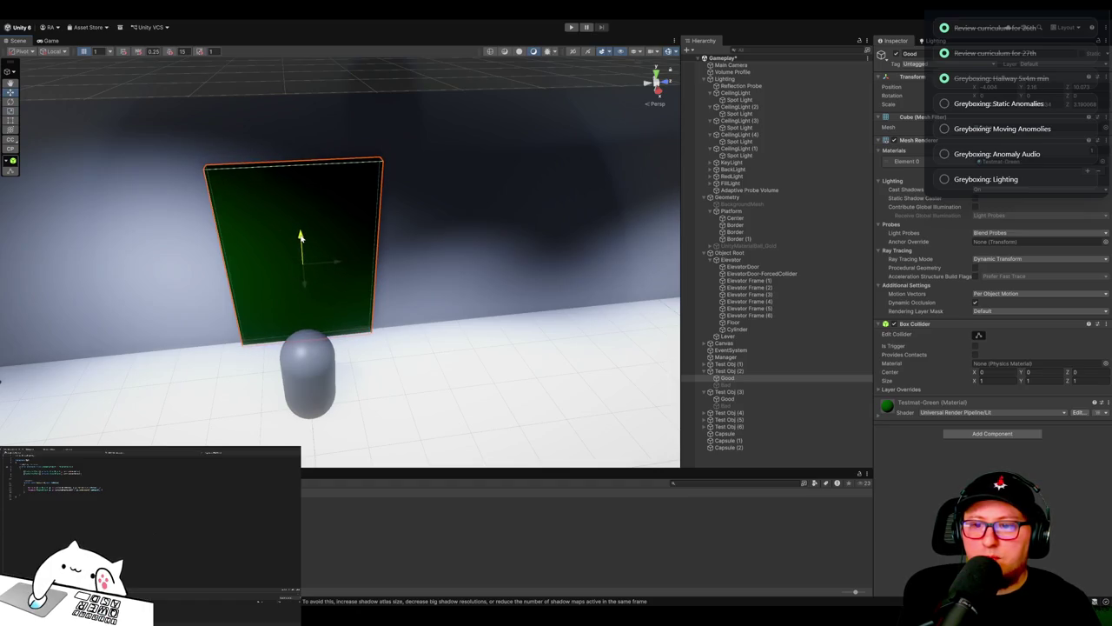
{"action": "left_click_drag", "start_coordinate": [456, 332], "coordinate": [347, 326]}
Step: Delete the green cube anomaly Test Obj (1)
{"action": "left_click", "coordinate": [707, 371]}
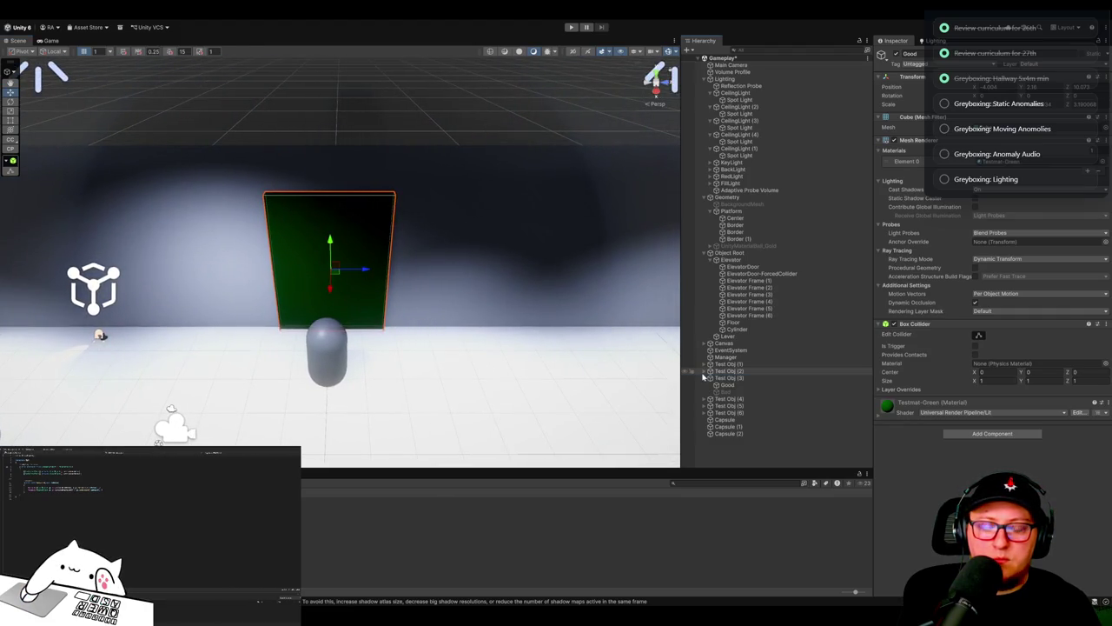
{"action": "mouse_move", "coordinate": [524, 307]}
{"action": "left_mouse_down"}
{"action": "mouse_move", "coordinate": [409, 303]}
{"action": "mouse_move", "coordinate": [350, 353]}
{"action": "left_mouse_up"}
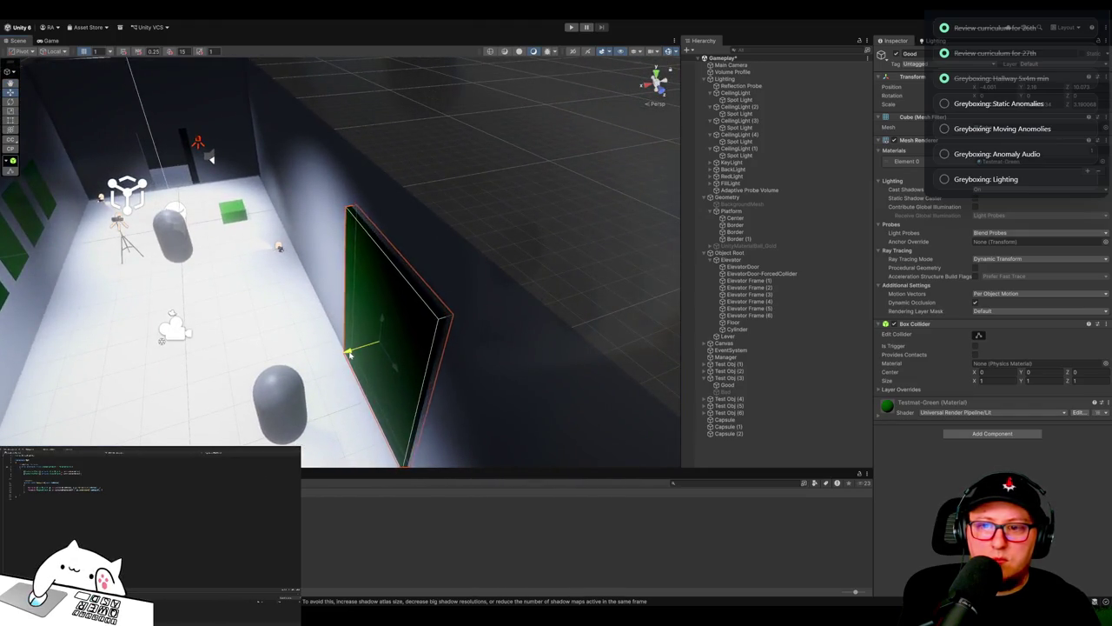
{"action": "left_click", "coordinate": [533, 206]}
{"action": "mouse_move", "coordinate": [533, 206]}
{"action": "left_mouse_down"}
{"action": "mouse_move", "coordinate": [395, 366]}
{"action": "mouse_move", "coordinate": [385, 327]}
{"action": "mouse_move", "coordinate": [394, 310]}
{"action": "left_mouse_up"}
{"action": "left_click", "coordinate": [359, 323]}
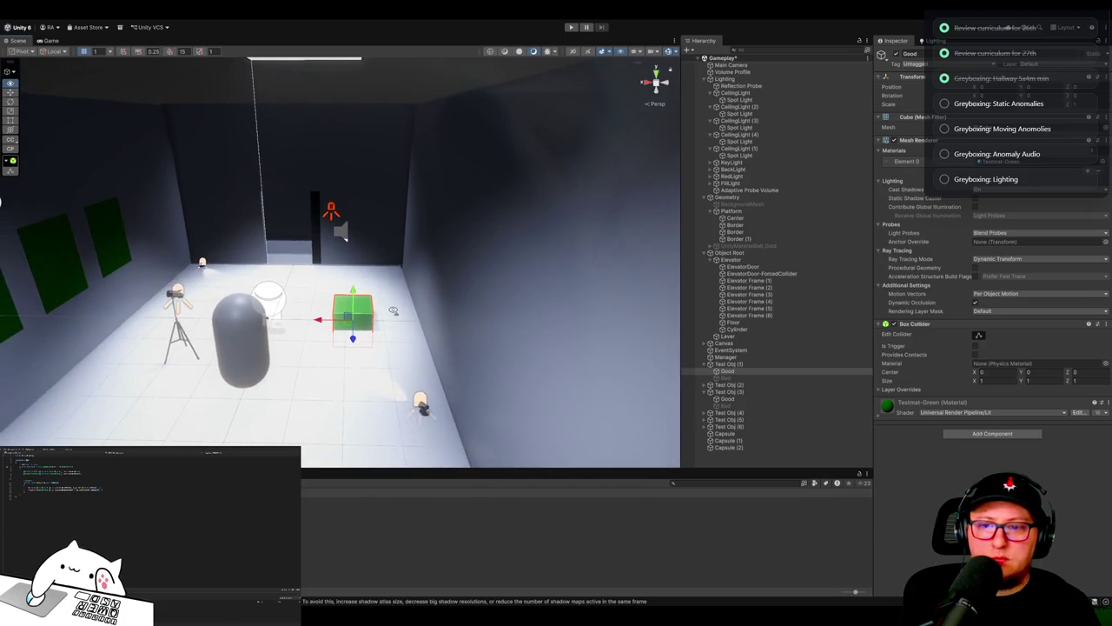
{"action": "left_click", "coordinate": [762, 363]}
{"action": "key", "text": "Delete"}
Step: Collapse the Lighting, Geometry and Object Root groups and move Manager to the Hierarchy's bottom
{"action": "left_click_drag", "start_coordinate": [347, 317], "coordinate": [304, 318]}
{"action": "left_click", "coordinate": [704, 79]}
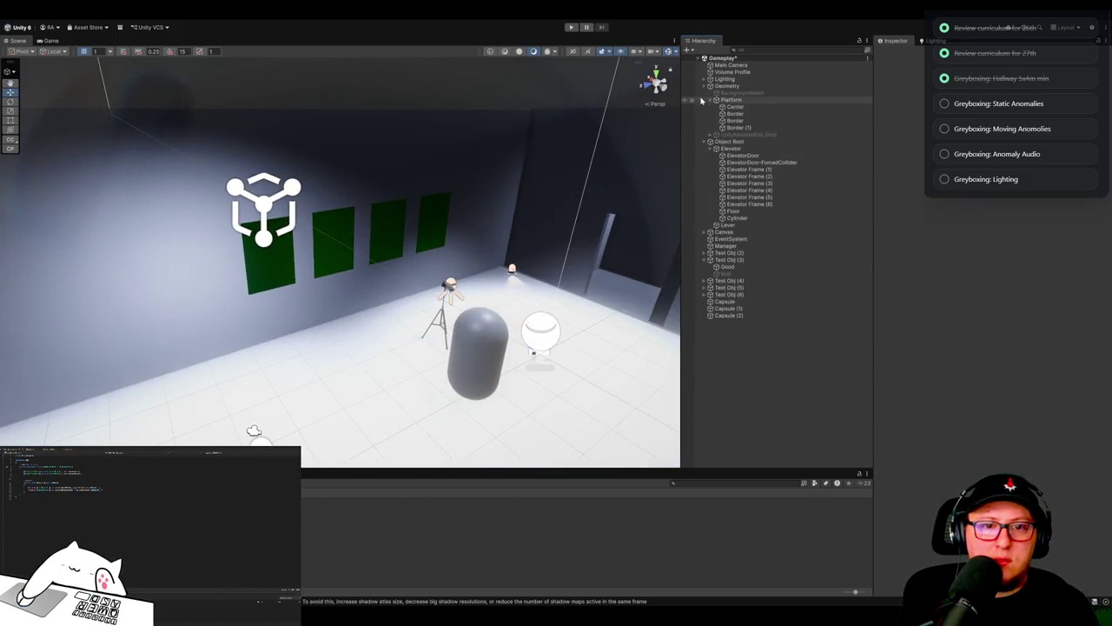
{"action": "left_click", "coordinate": [704, 86]}
{"action": "left_click", "coordinate": [704, 93]}
{"action": "left_click_drag", "start_coordinate": [697, 117], "coordinate": [730, 186]}
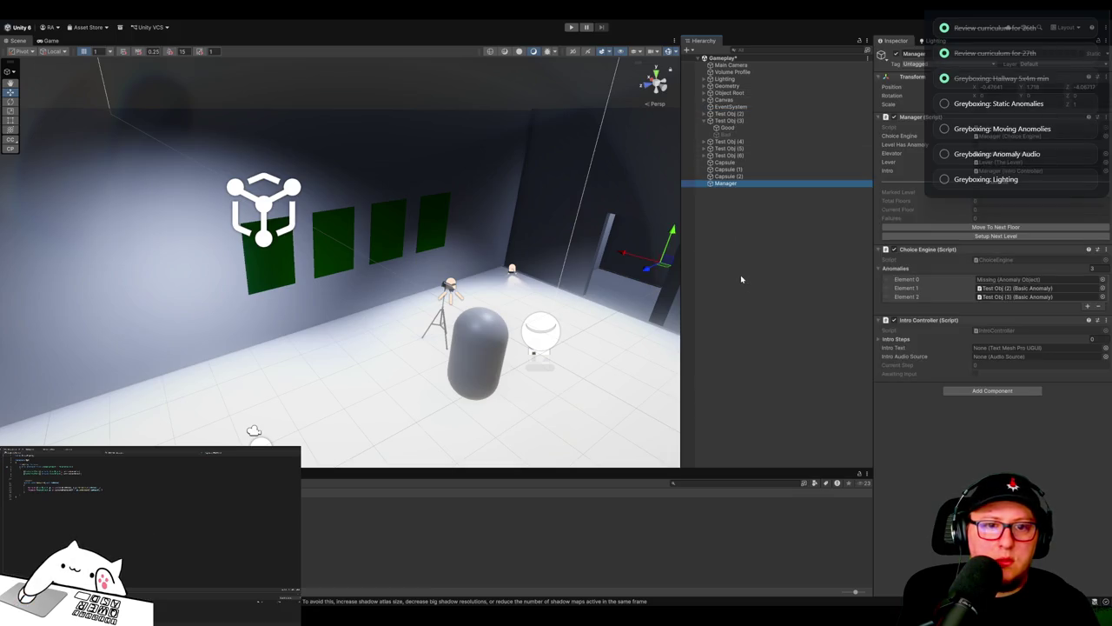
Step: Empty the Choice Engine's Anomalies list by setting its size to 0
{"action": "left_click", "coordinate": [1094, 268]}
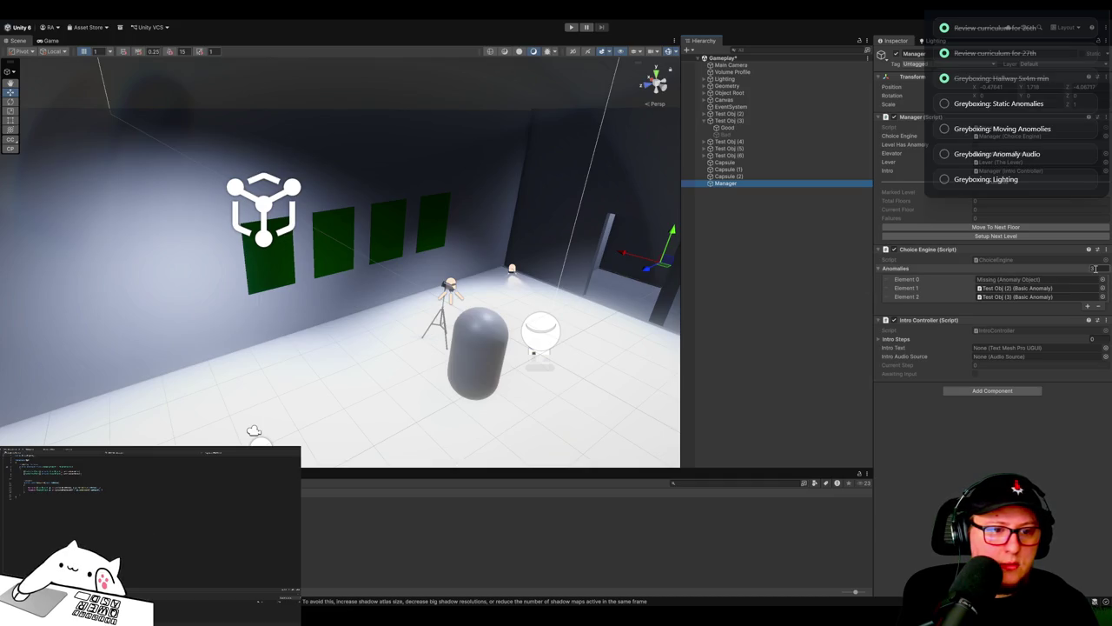
{"action": "key", "text": "Return"}
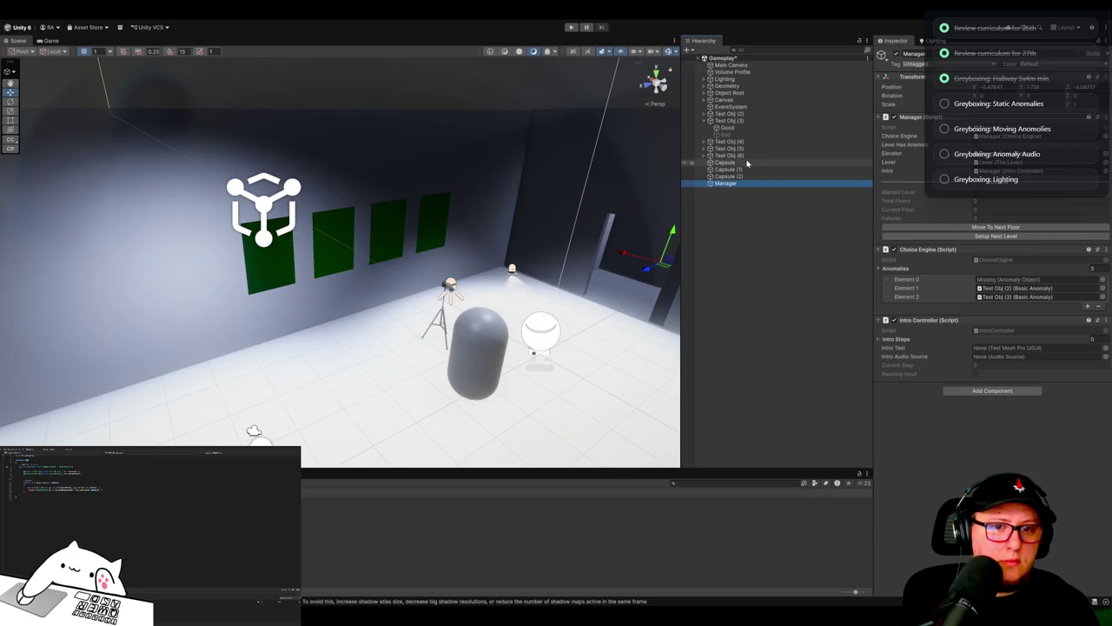
{"action": "left_click", "coordinate": [1093, 269]}
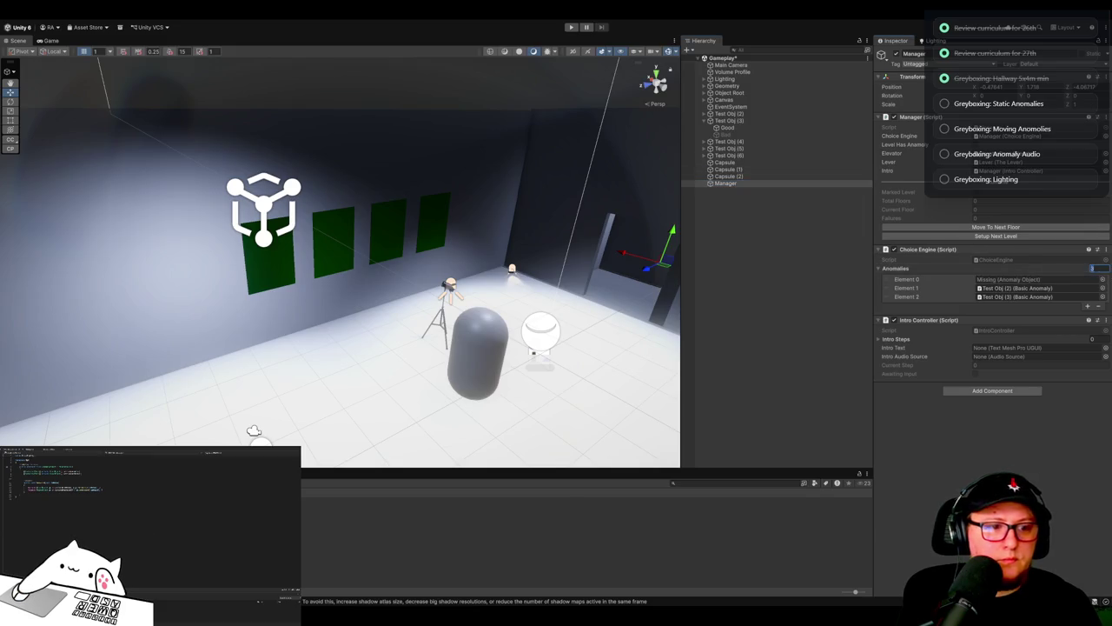
{"action": "type", "text": "0"}
{"action": "key", "text": "Return"}
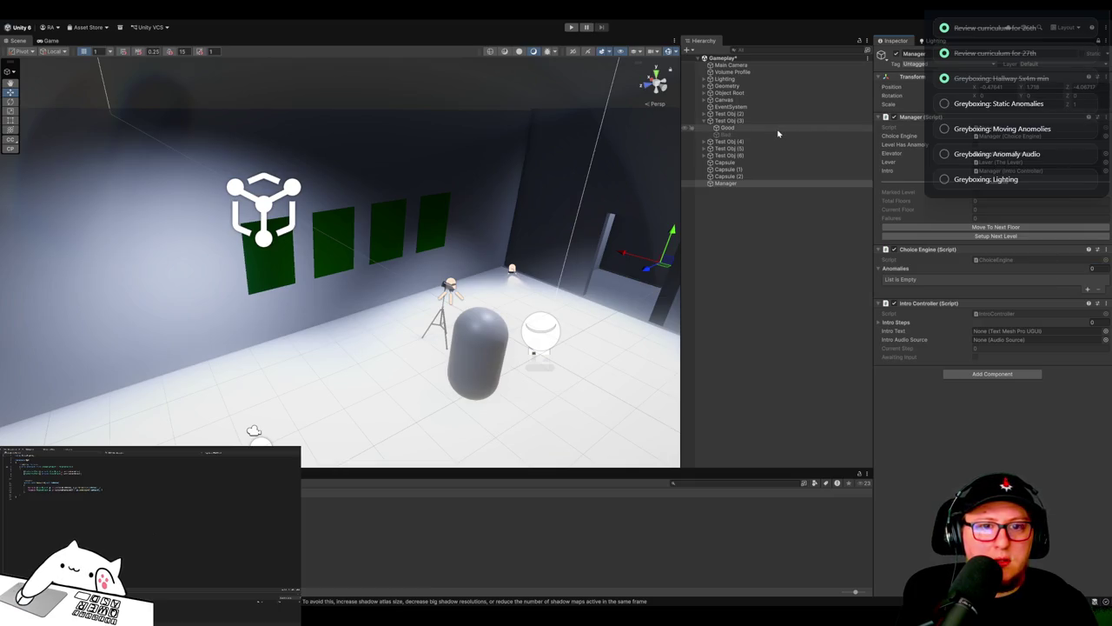
Step: Select Test Obj (2) through Test Obj (6) and drag them into the Anomalies list
{"action": "left_click", "coordinate": [704, 121]}
{"action": "left_click", "coordinate": [730, 114]}
{"action": "left_click", "coordinate": [735, 121], "text": "shift"}
{"action": "left_click", "coordinate": [728, 128], "text": "shift"}
{"action": "left_click", "coordinate": [729, 134], "text": "shift"}
{"action": "left_click", "coordinate": [728, 142], "text": "shift"}
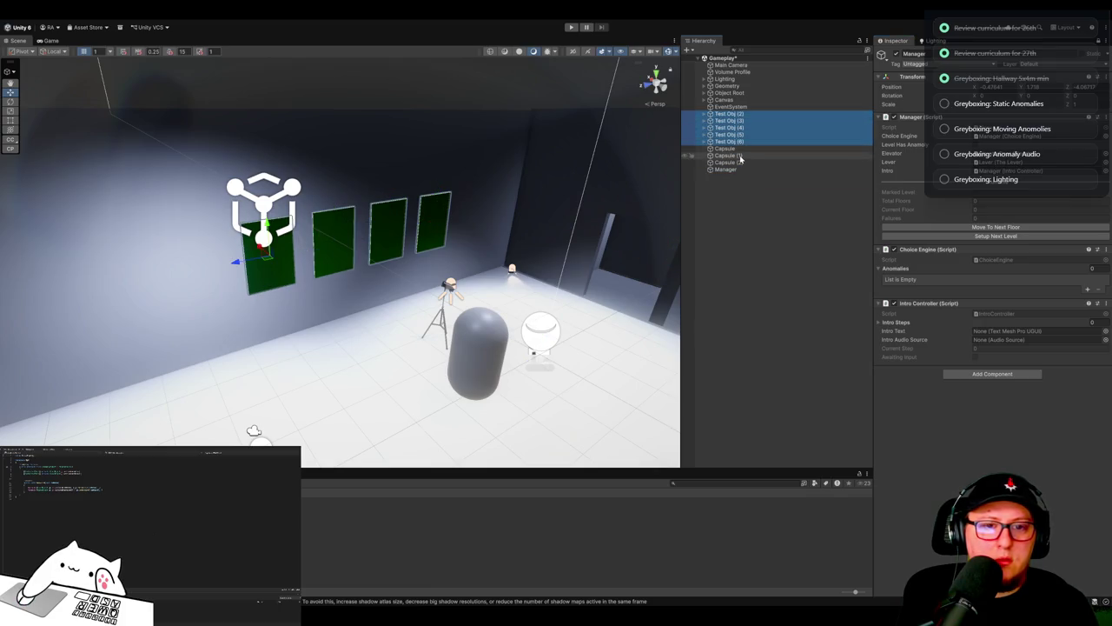
{"action": "mouse_move", "coordinate": [609, 226]}
{"action": "left_mouse_down"}
{"action": "mouse_move", "coordinate": [591, 218]}
{"action": "mouse_move", "coordinate": [599, 212]}
{"action": "left_mouse_up"}
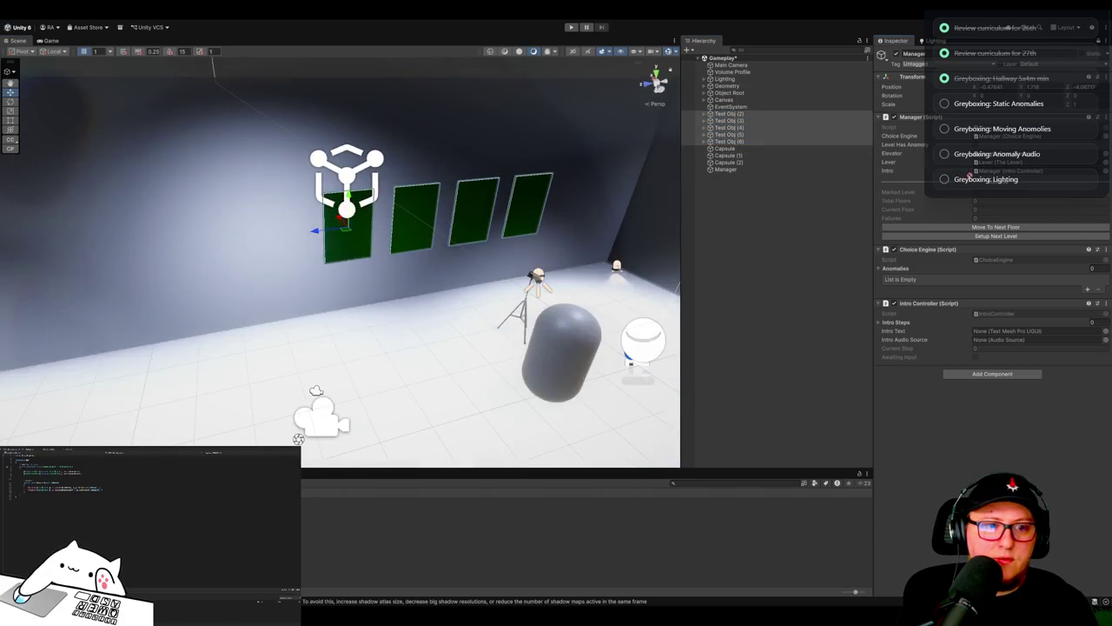
{"action": "left_click_drag", "start_coordinate": [977, 182], "coordinate": [959, 275]}
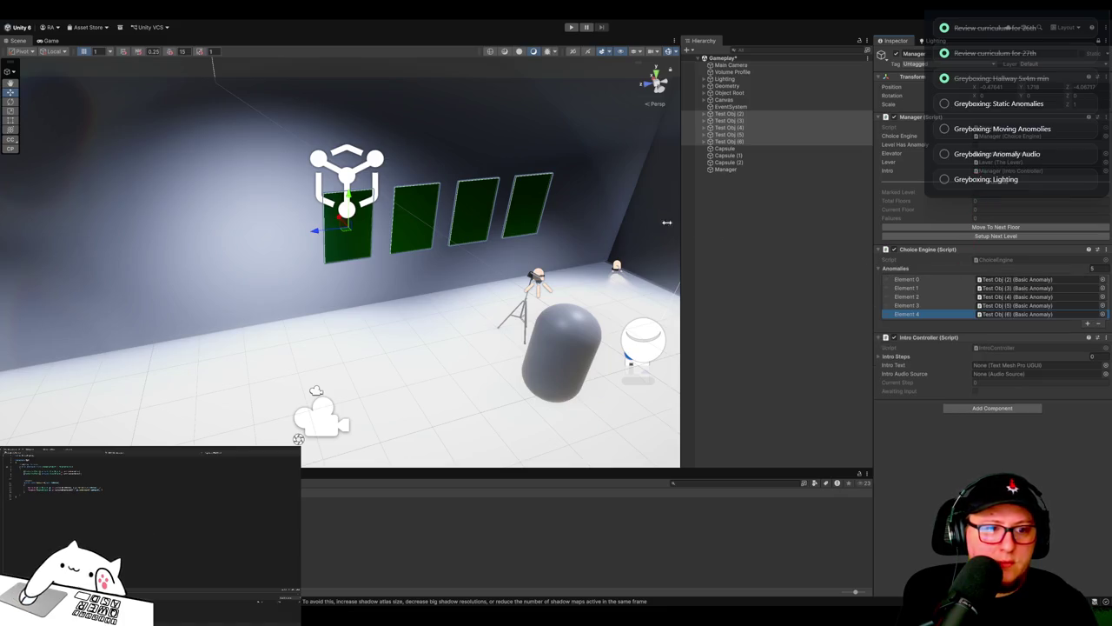
{"action": "left_click", "coordinate": [516, 104]}
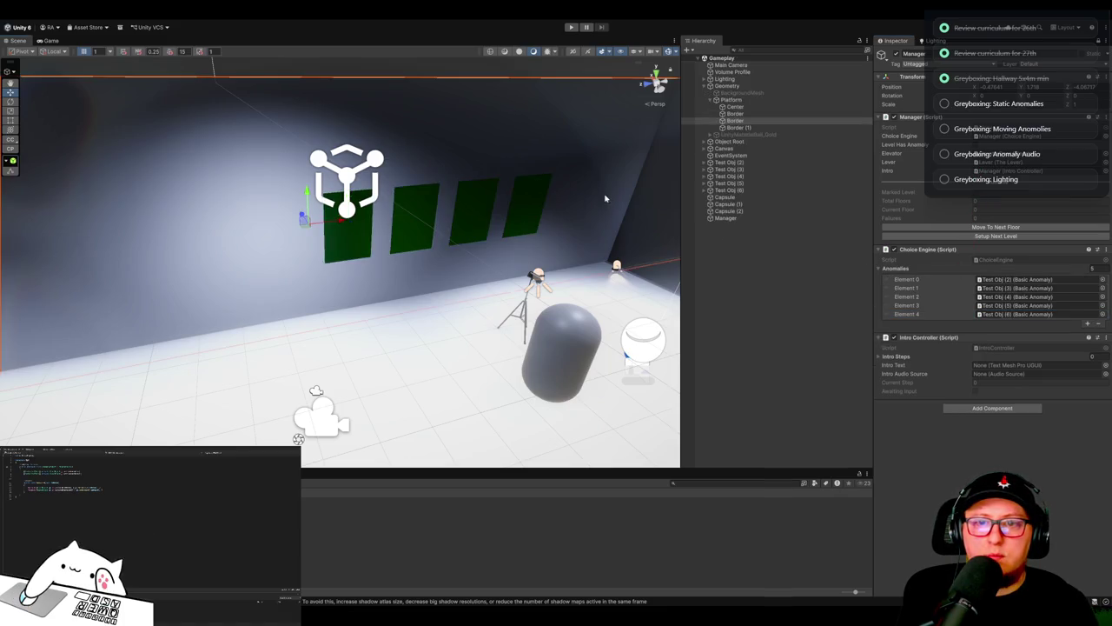
{"action": "scroll", "coordinate": [603, 199], "scroll_direction": "up", "scroll_amount": 3}
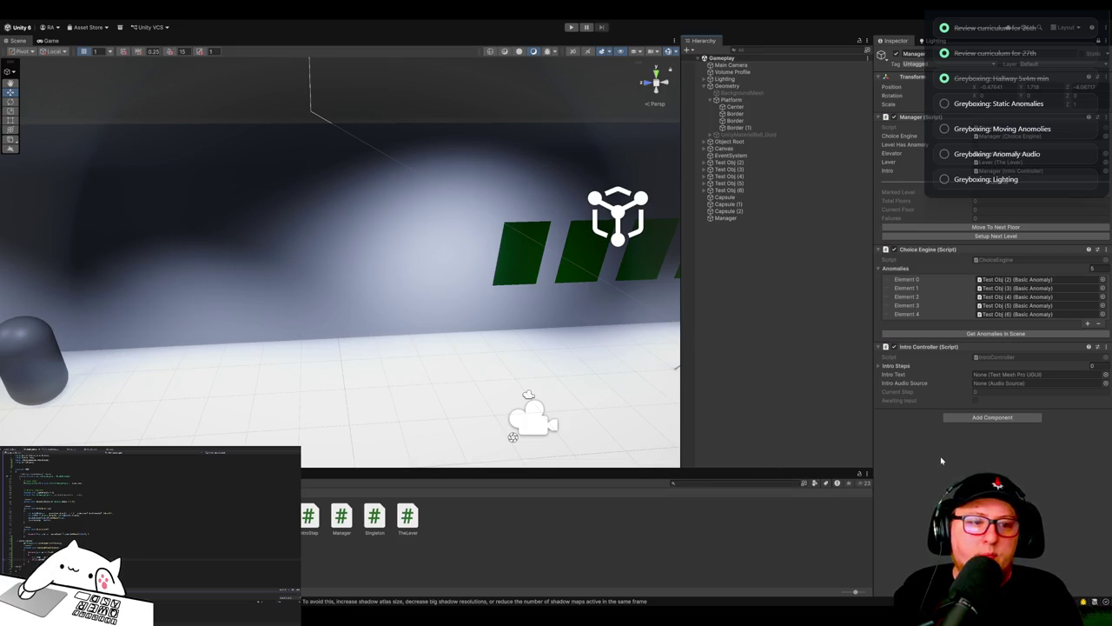
Step: Clear the Anomalies list to size 0 and refill it with Get Anomalies In Scene
{"action": "left_click", "coordinate": [1093, 268]}
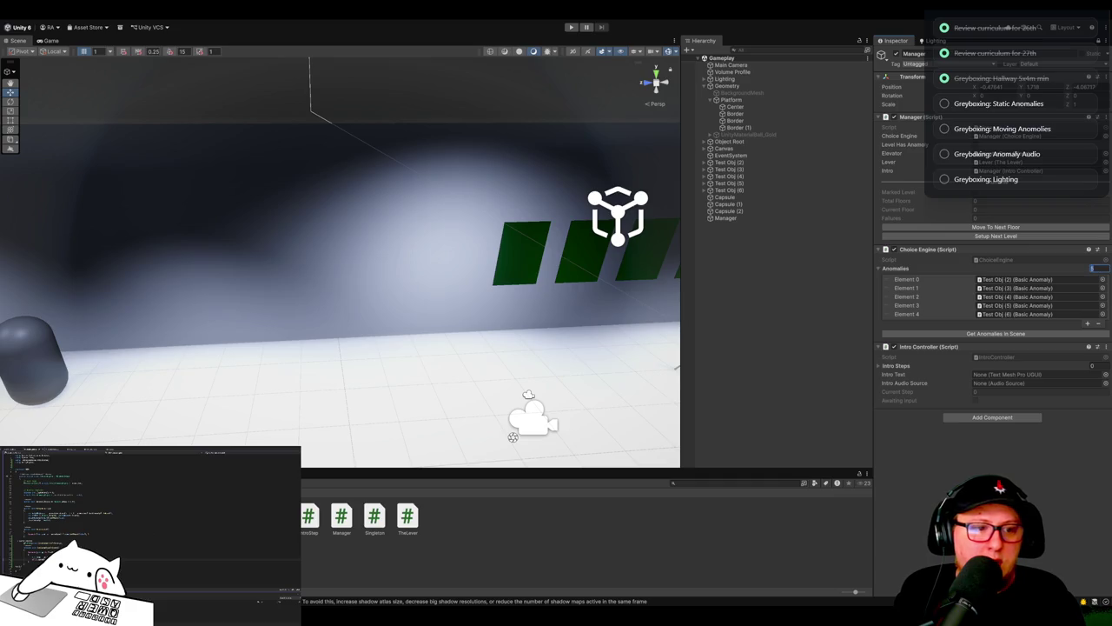
{"action": "type", "text": "0"}
{"action": "key", "text": "Return"}
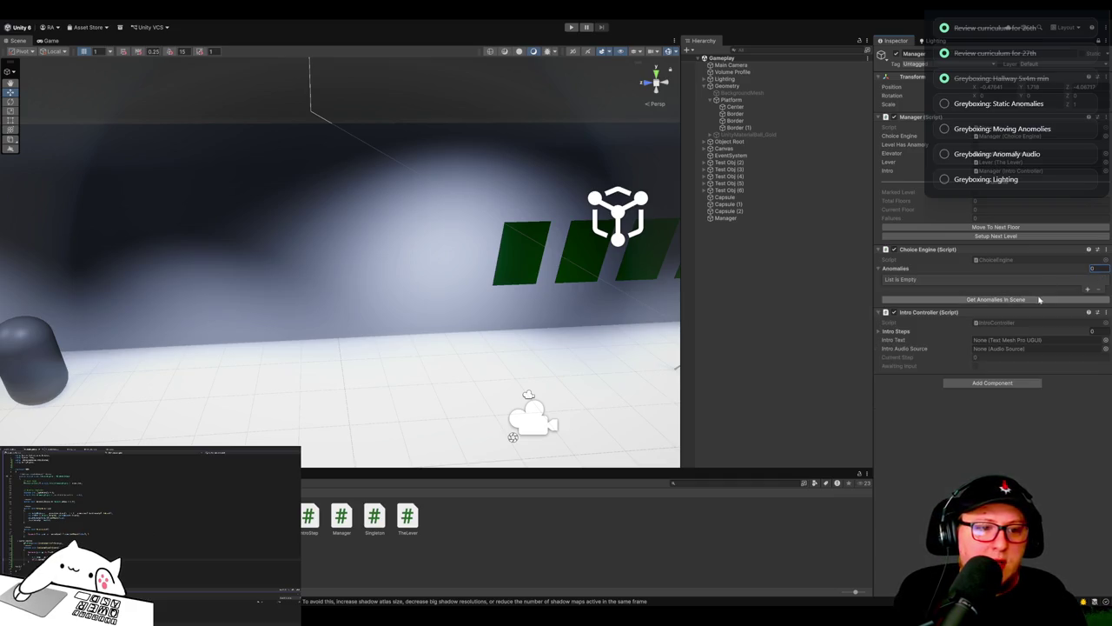
{"action": "left_click", "coordinate": [1037, 300]}
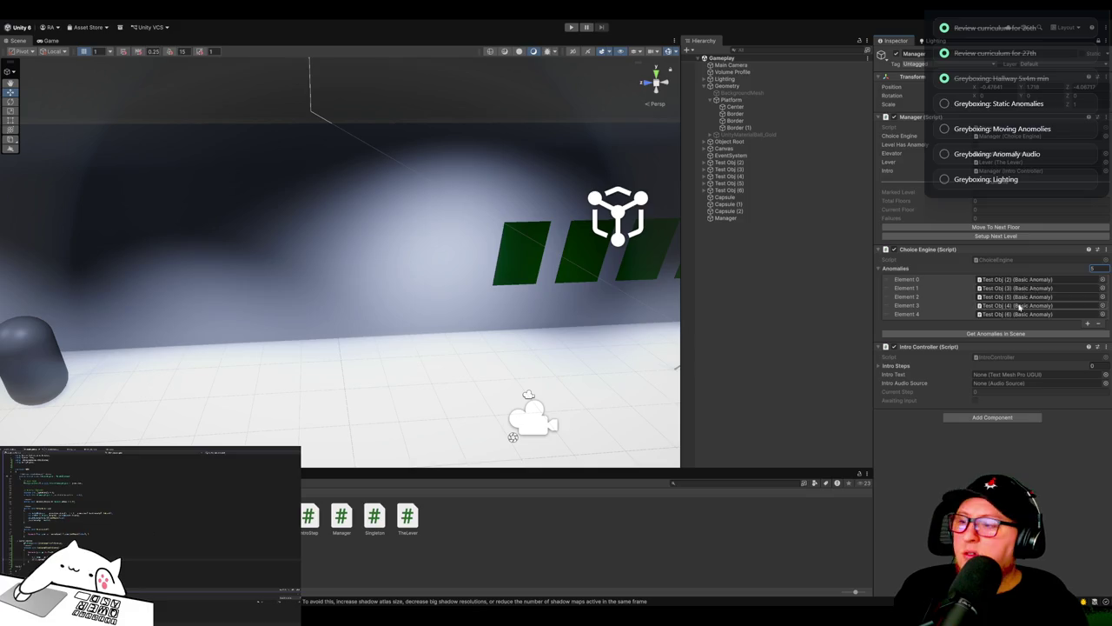
{"action": "left_click", "coordinate": [1092, 268]}
{"action": "type", "text": "0"}
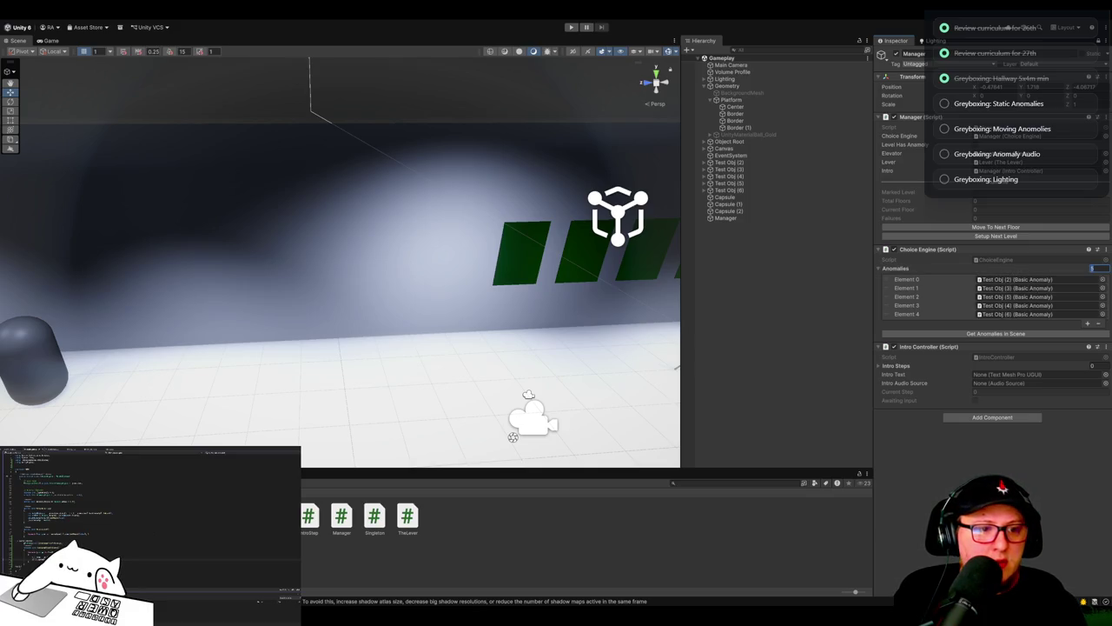
{"action": "key", "text": "Return"}
{"action": "left_click", "coordinate": [1003, 300]}
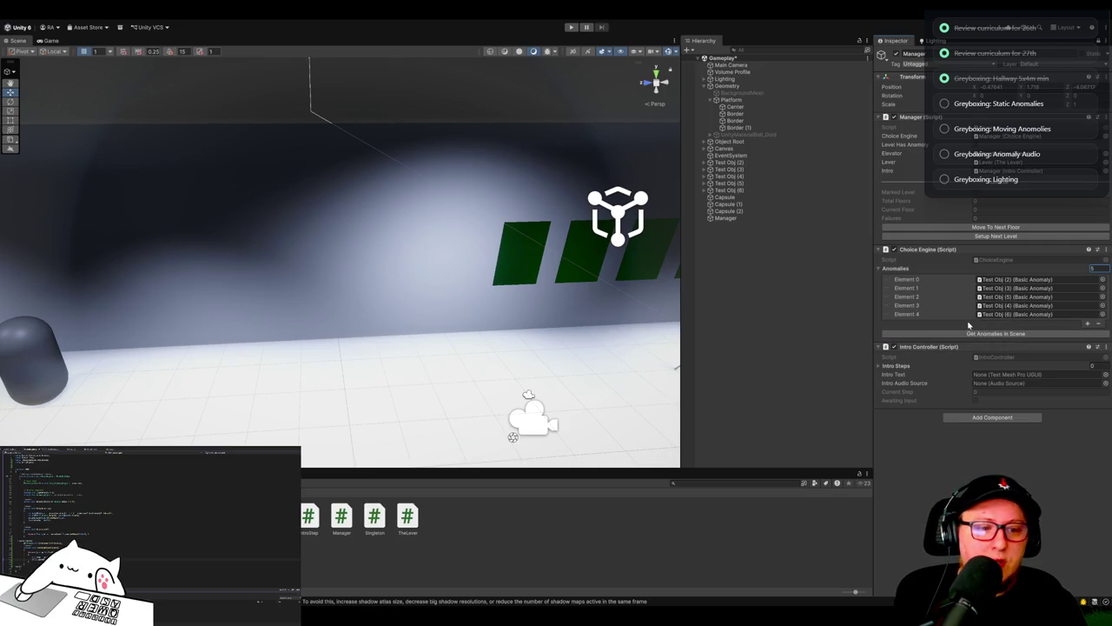
Step: Test clearing Element 2 and adding Test Obj (5), then reset to 0 and rerun Get Anomalies In Scene
{"action": "left_click", "coordinate": [1012, 297]}
{"action": "key", "text": "Delete"}
{"action": "left_click_drag", "start_coordinate": [1040, 305], "coordinate": [1047, 323]}
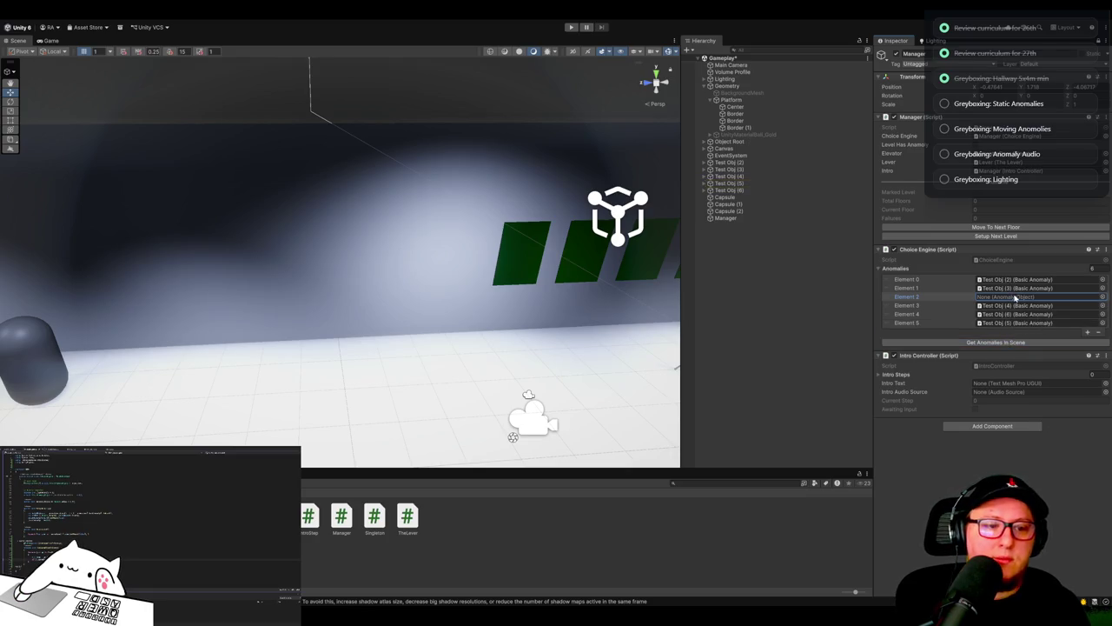
{"action": "left_click", "coordinate": [1092, 268]}
{"action": "type", "text": "0"}
{"action": "key", "text": "Return"}
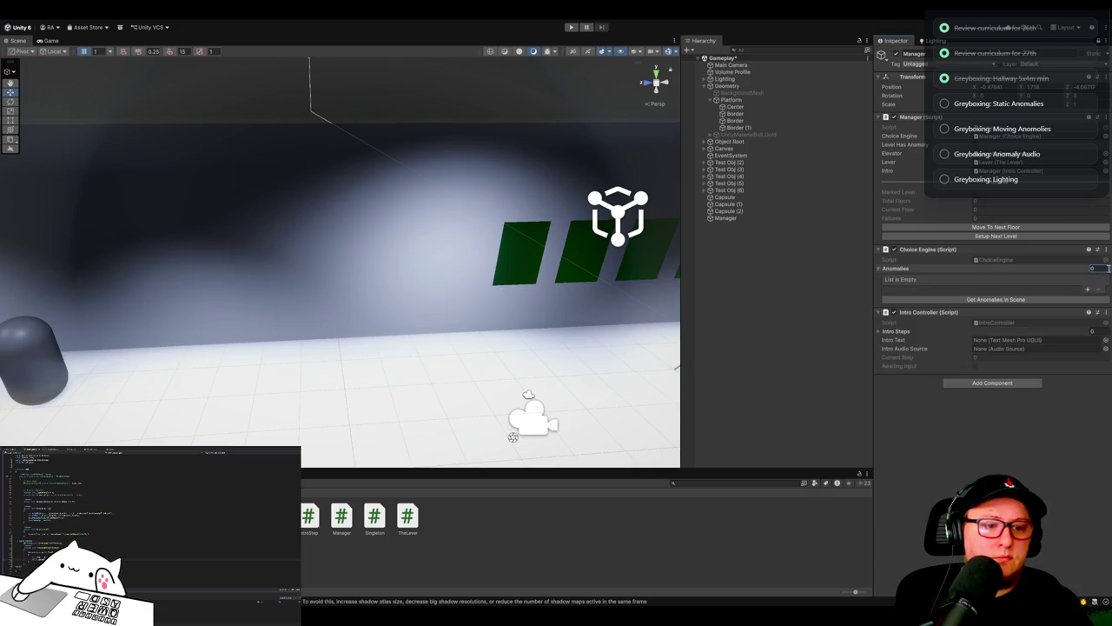
{"action": "left_click", "coordinate": [989, 300]}
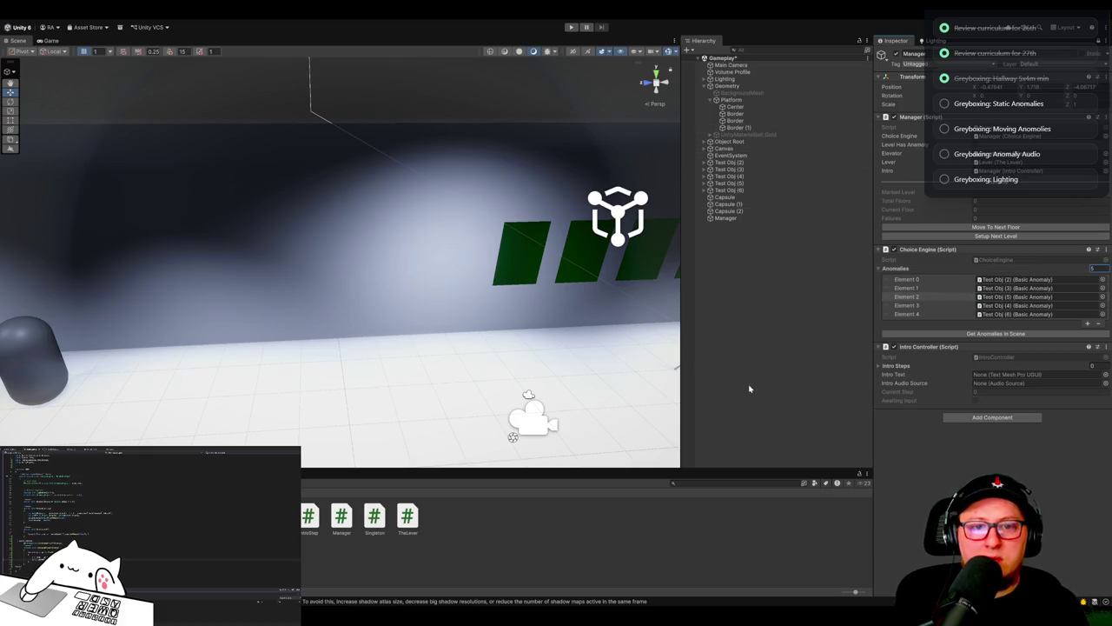
Step: Frame the Capsule and orbit the view to look down the hallway
{"action": "left_click", "coordinate": [726, 198]}
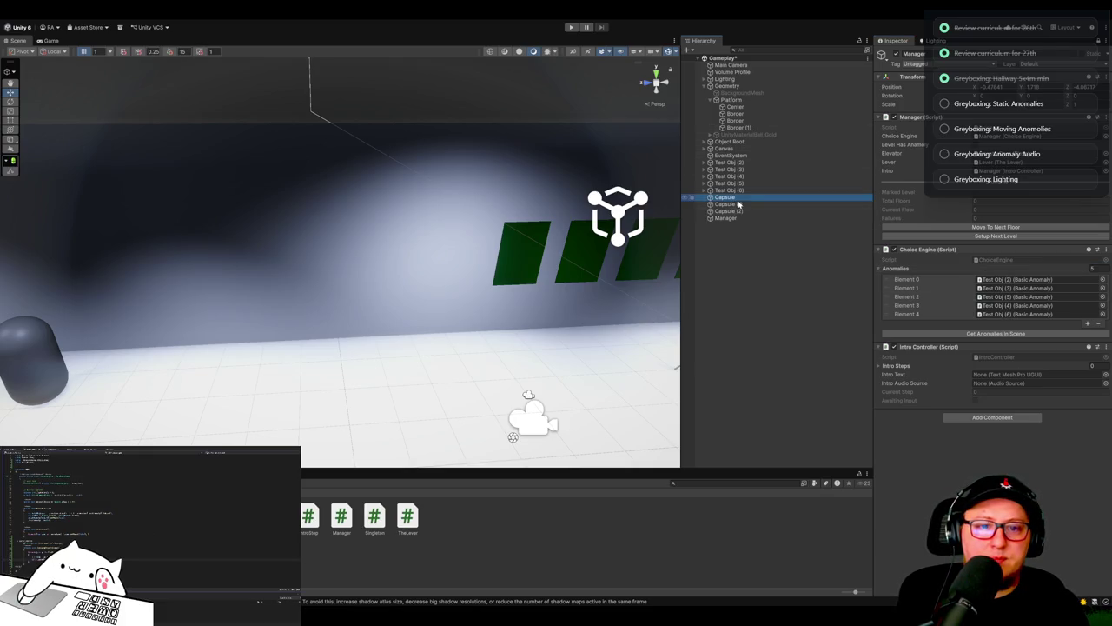
{"action": "key", "text": "f"}
{"action": "mouse_move", "coordinate": [529, 312]}
{"action": "left_mouse_down"}
{"action": "mouse_move", "coordinate": [570, 325]}
{"action": "mouse_move", "coordinate": [616, 308]}
{"action": "mouse_move", "coordinate": [585, 365]}
{"action": "mouse_move", "coordinate": [597, 372]}
{"action": "mouse_move", "coordinate": [657, 329]}
{"action": "mouse_move", "coordinate": [735, 323]}
{"action": "mouse_move", "coordinate": [794, 226]}
{"action": "left_mouse_up"}
Step: Set Bake On Scene Load to Never in the Lighting window's Baked Lightmaps settings
{"action": "left_click", "coordinate": [931, 40]}
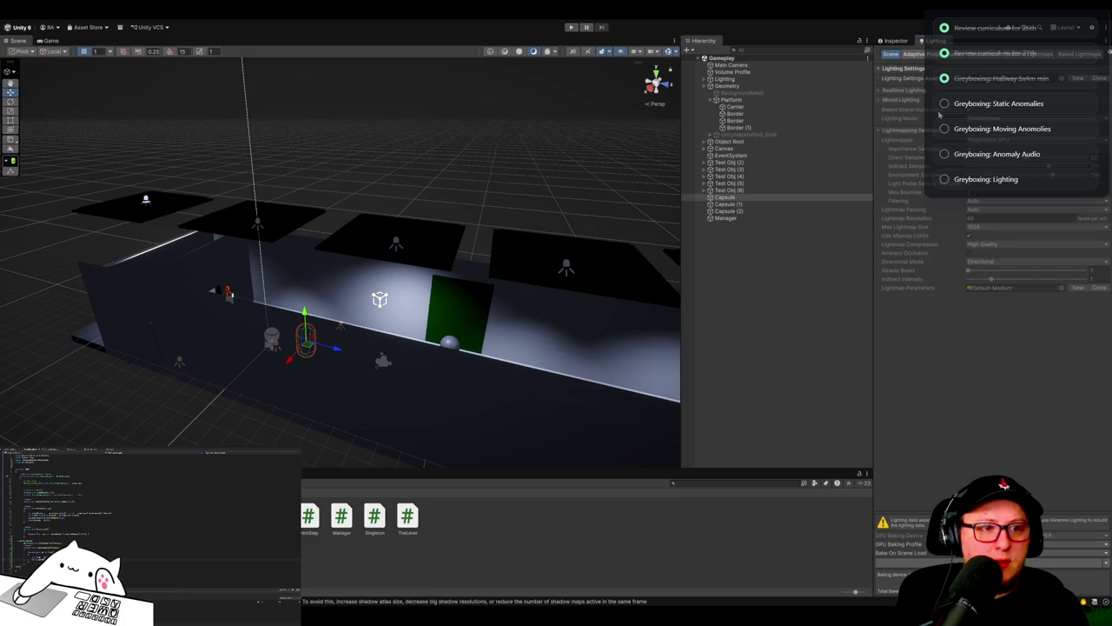
{"action": "left_click", "coordinate": [1062, 54]}
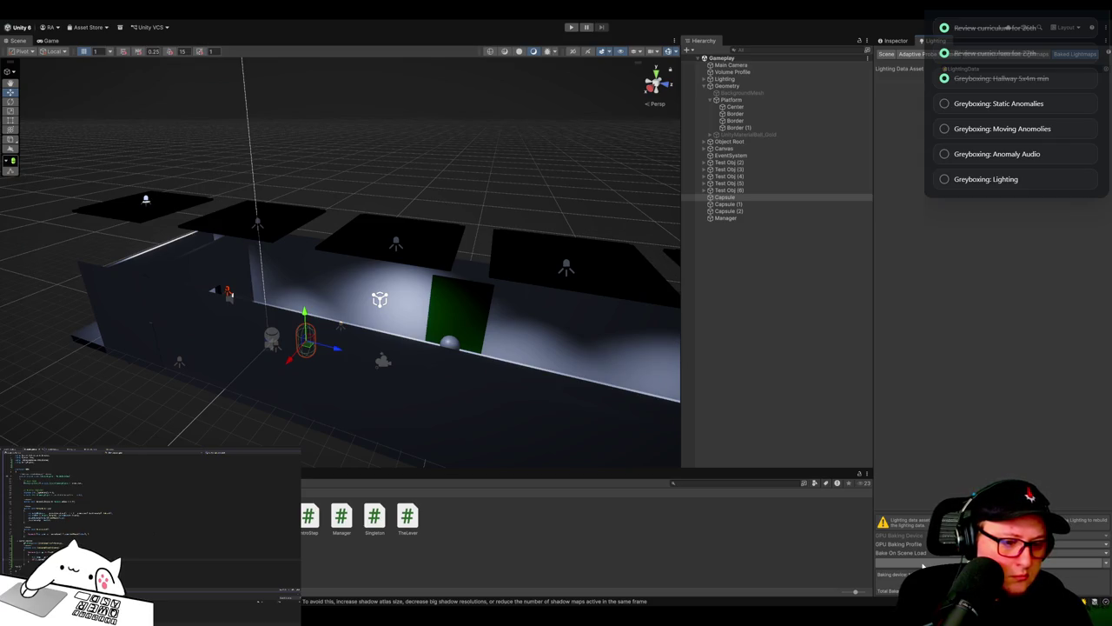
{"action": "left_click", "coordinate": [922, 564]}
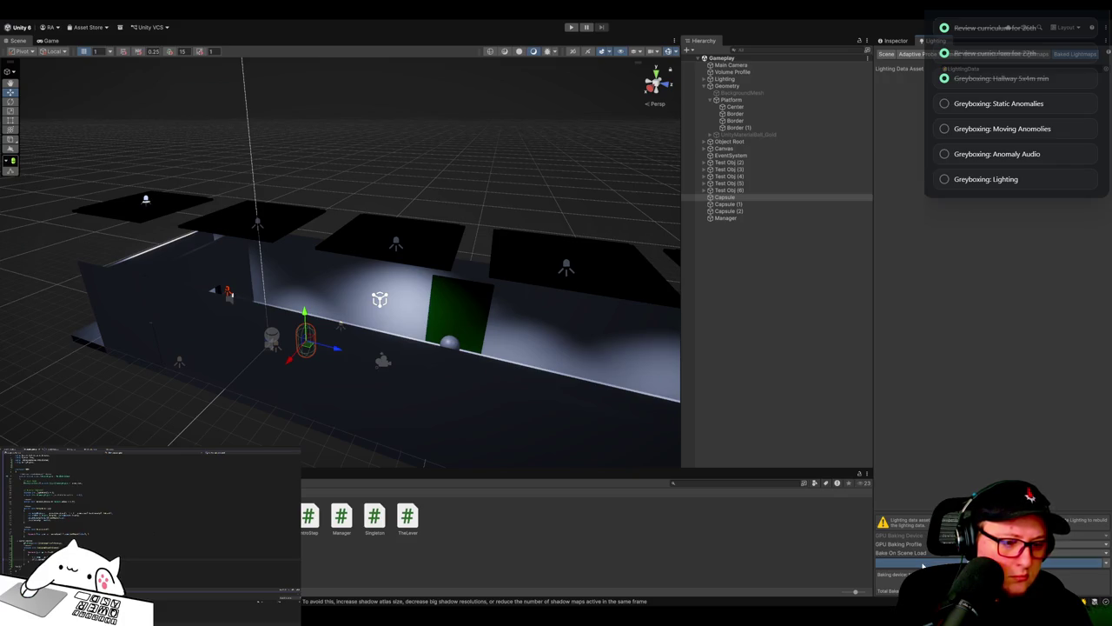
{"action": "left_click", "coordinate": [922, 564]}
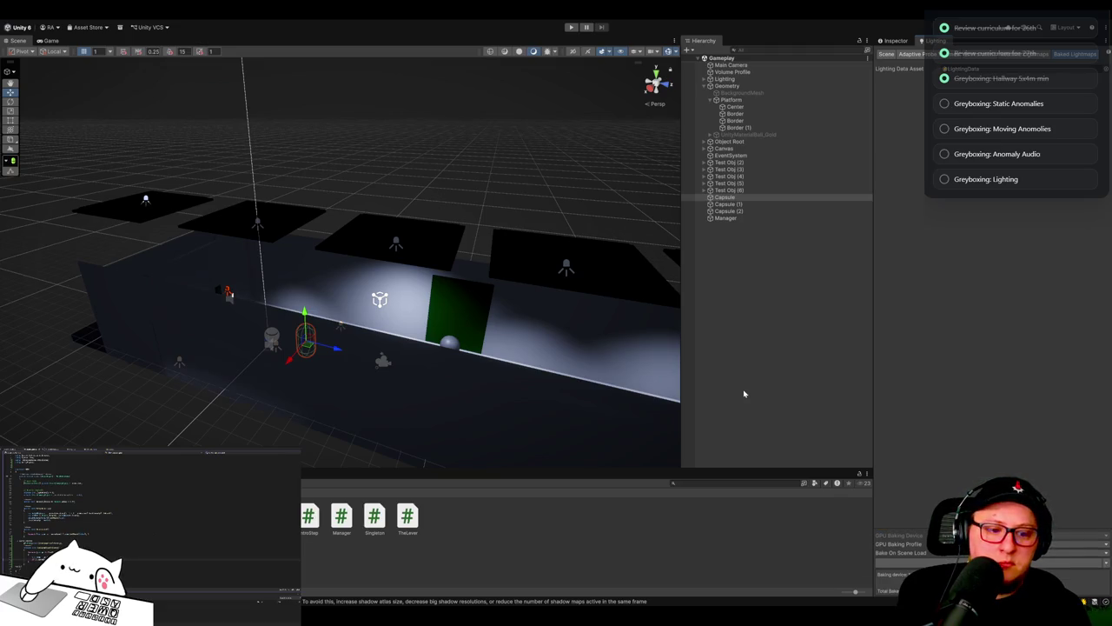
Step: Frame the platform floor Center and select the Platform and Geometry objects
{"action": "left_click_drag", "start_coordinate": [514, 344], "coordinate": [347, 336]}
{"action": "left_click", "coordinate": [386, 395]}
{"action": "key", "text": "f"}
{"action": "left_click", "coordinate": [746, 101]}
{"action": "left_click", "coordinate": [736, 87]}
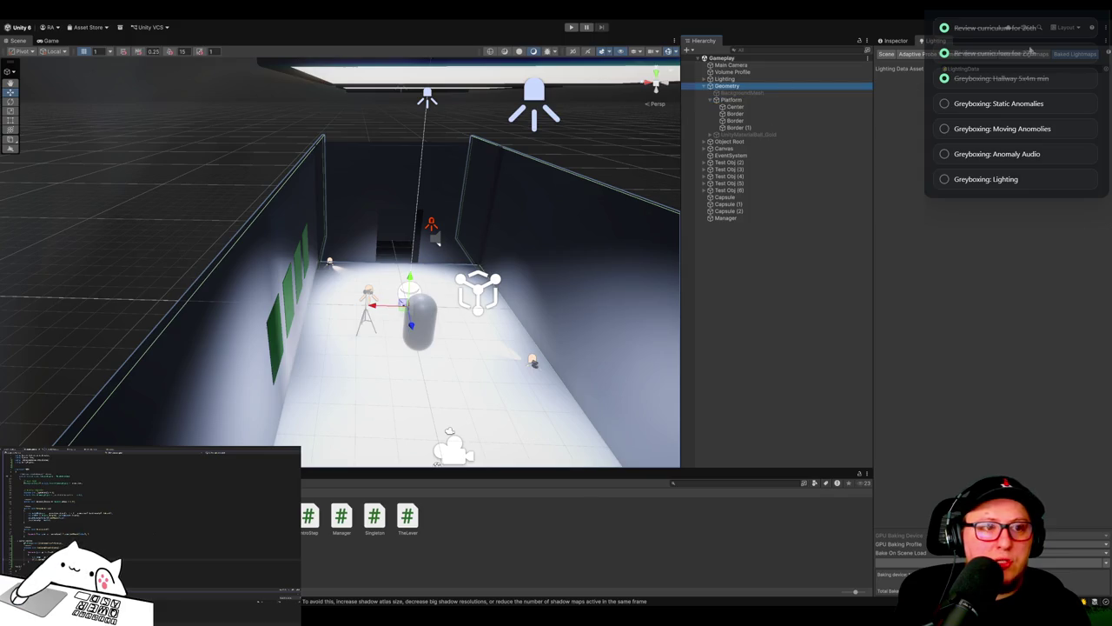
Step: Return to the Lighting tab for the bake, then fly around the darkened corridor and green panels
{"action": "left_click", "coordinate": [902, 42]}
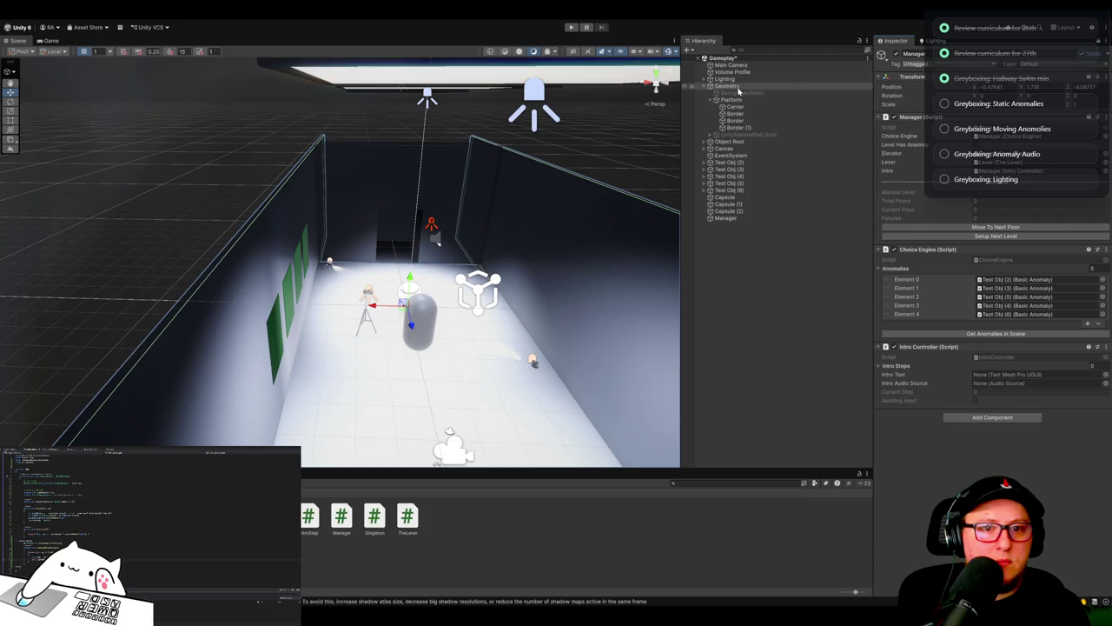
{"action": "key", "text": "Down"}
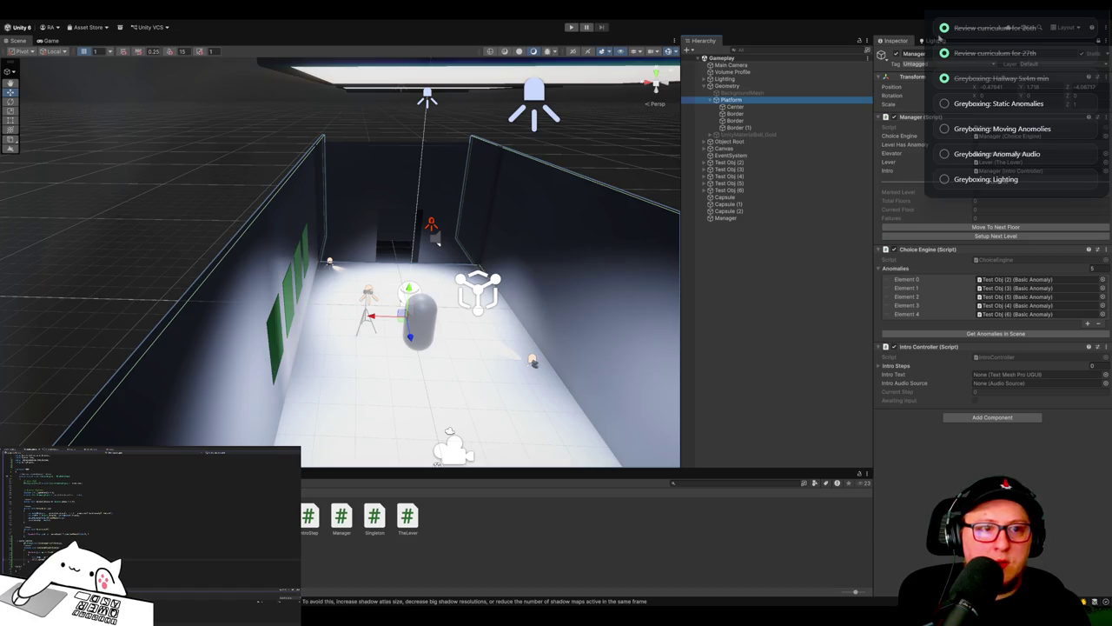
{"action": "left_click", "coordinate": [940, 40]}
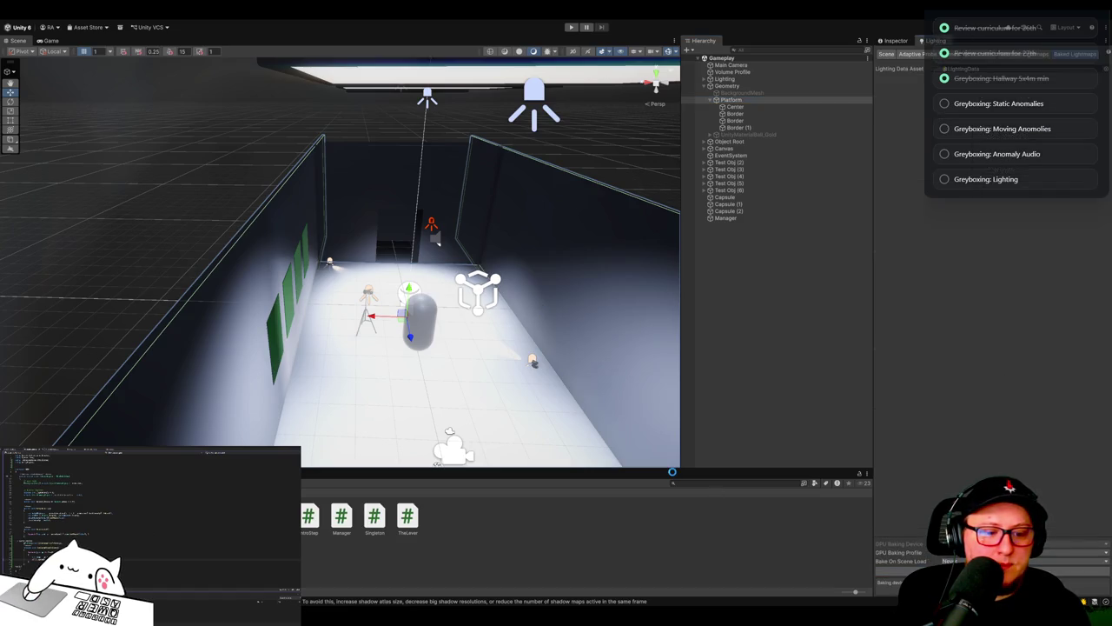
{"action": "mouse_move", "coordinate": [527, 327]}
{"action": "left_mouse_down"}
{"action": "mouse_move", "coordinate": [342, 316]}
{"action": "mouse_move", "coordinate": [487, 296]}
{"action": "left_mouse_up"}
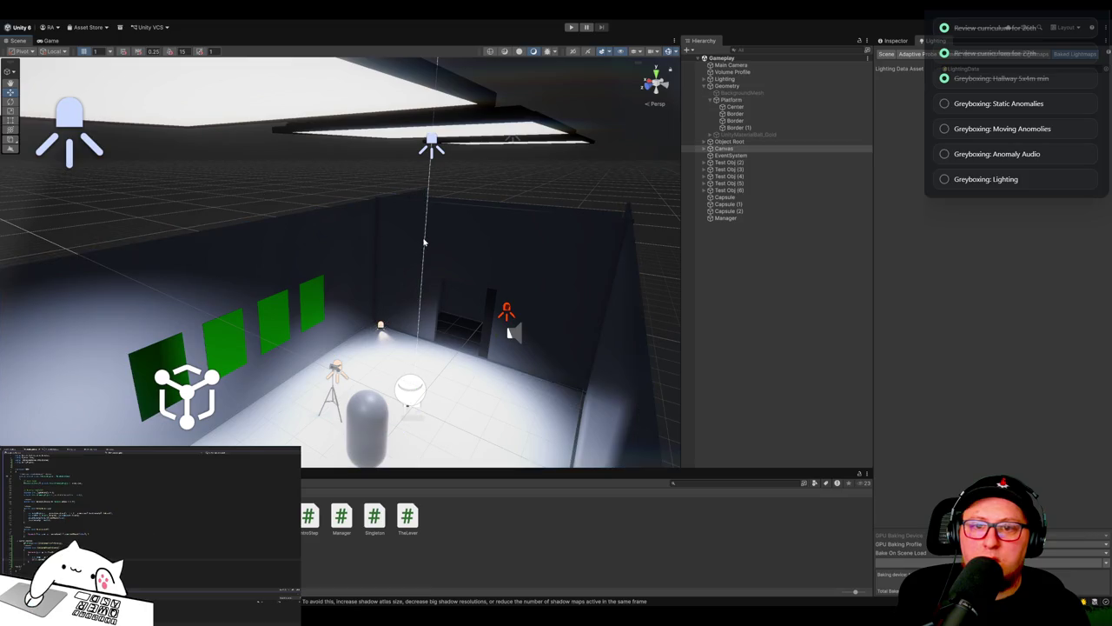
{"action": "left_click_drag", "start_coordinate": [616, 330], "coordinate": [565, 349]}
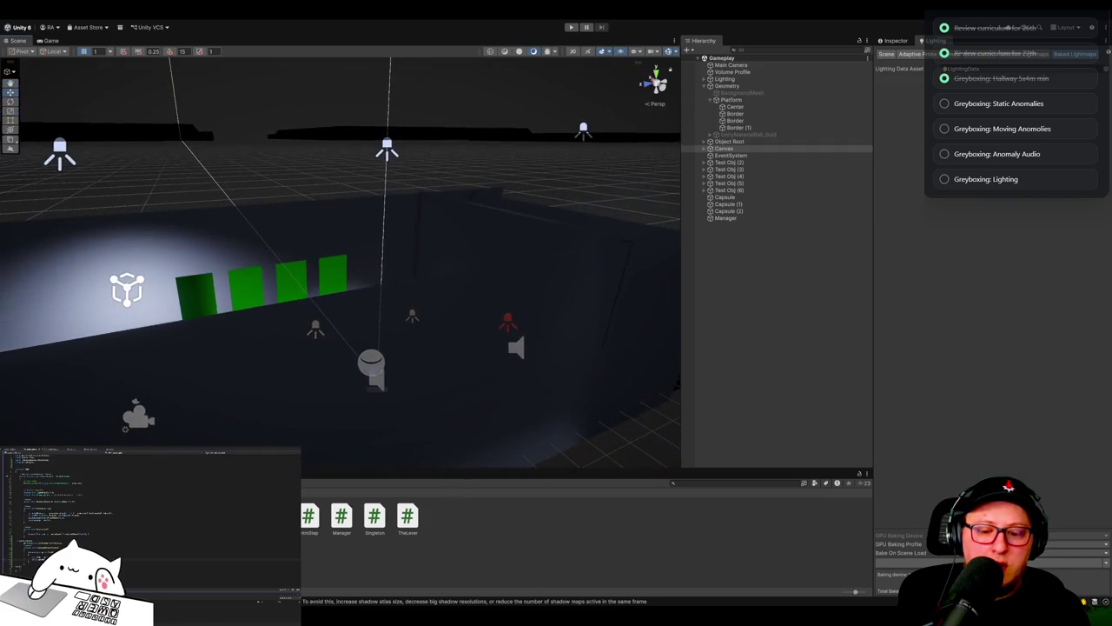
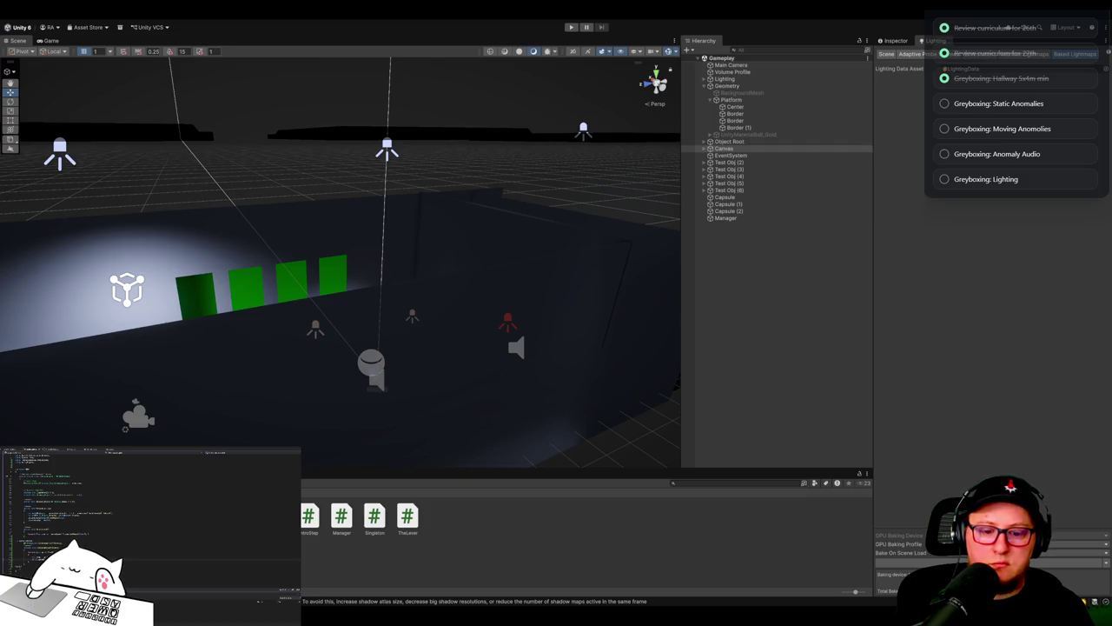
Step: Fly the scene camera into the bright room and run the game to show the capsule player
{"action": "mouse_move", "coordinate": [521, 293]}
{"action": "left_mouse_down"}
{"action": "mouse_move", "coordinate": [405, 293]}
{"action": "mouse_move", "coordinate": [404, 308]}
{"action": "mouse_move", "coordinate": [147, 347]}
{"action": "mouse_move", "coordinate": [435, 305]}
{"action": "mouse_move", "coordinate": [294, 304]}
{"action": "mouse_move", "coordinate": [455, 330]}
{"action": "mouse_move", "coordinate": [385, 335]}
{"action": "mouse_move", "coordinate": [350, 309]}
{"action": "left_mouse_up"}
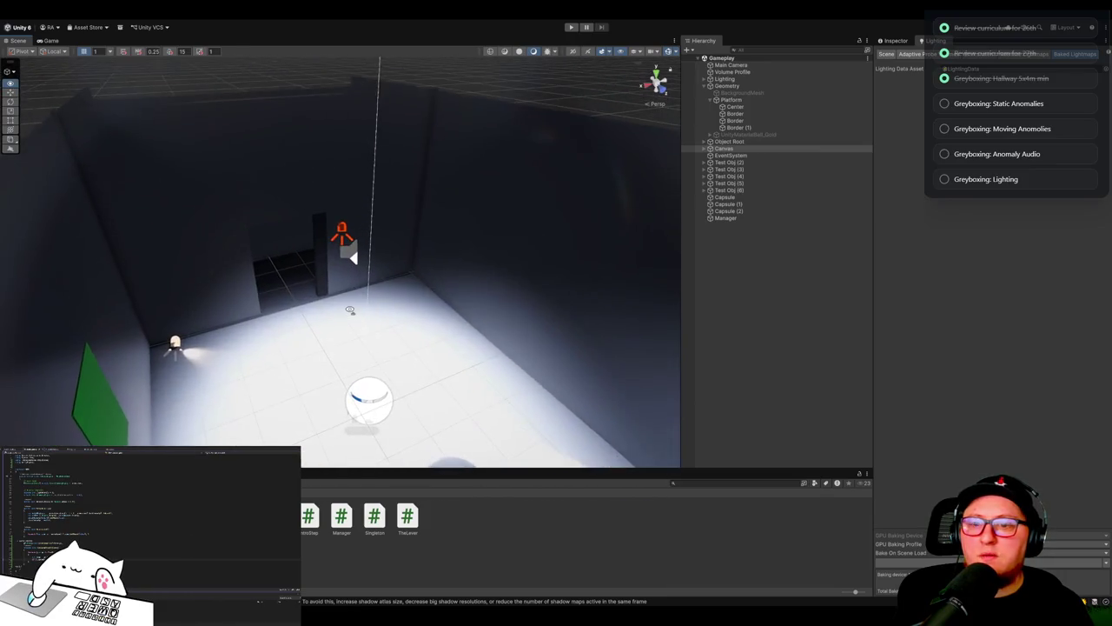
{"action": "left_click", "coordinate": [571, 26]}
{"action": "left_click", "coordinate": [45, 41]}
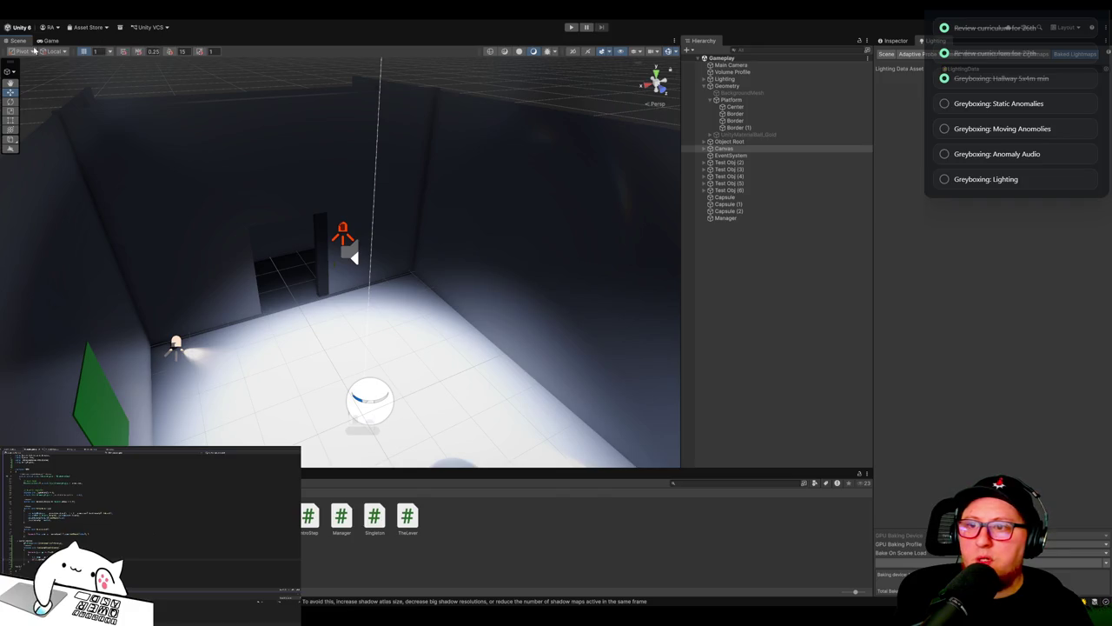
{"action": "left_click", "coordinate": [17, 41]}
{"action": "left_click", "coordinate": [571, 27]}
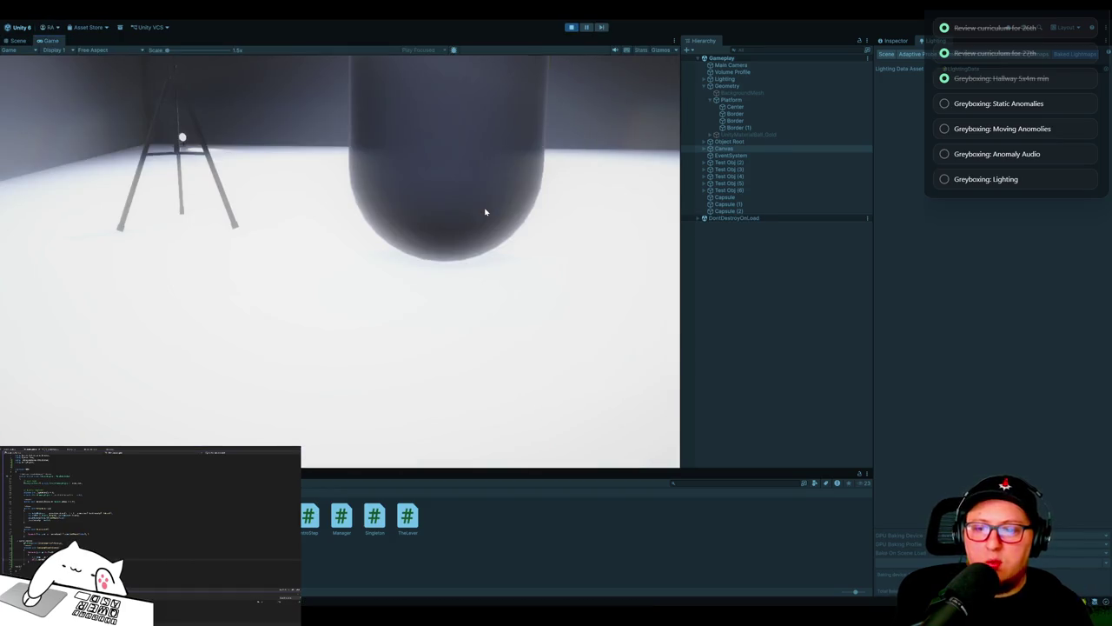
Step: Exit Play mode and select a logged message in the Console
{"action": "left_click", "coordinate": [573, 27]}
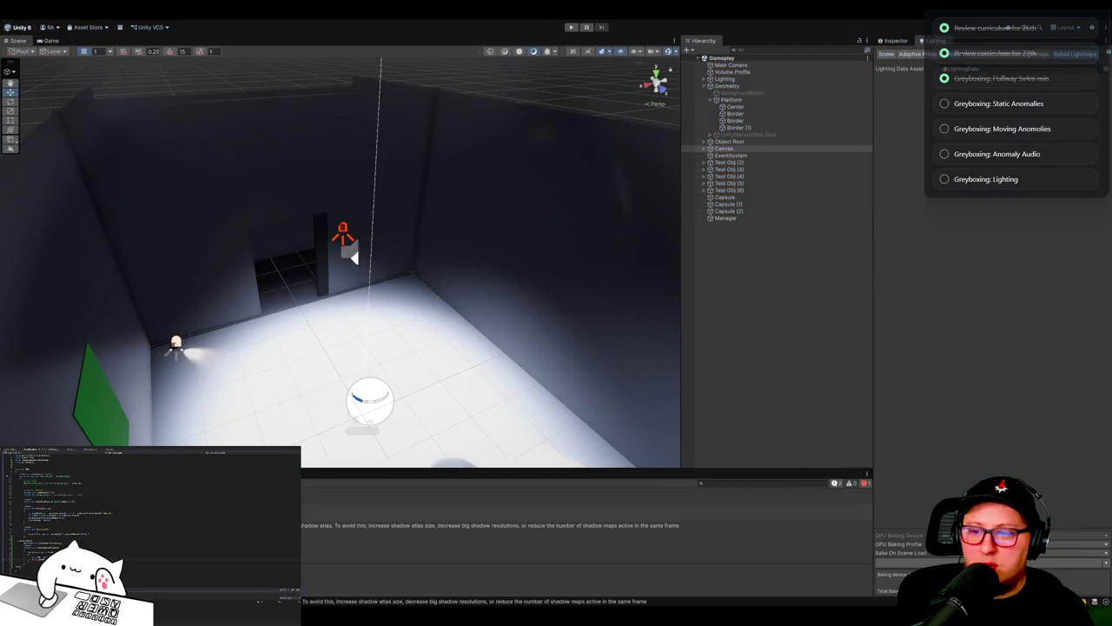
{"action": "left_click", "coordinate": [586, 512]}
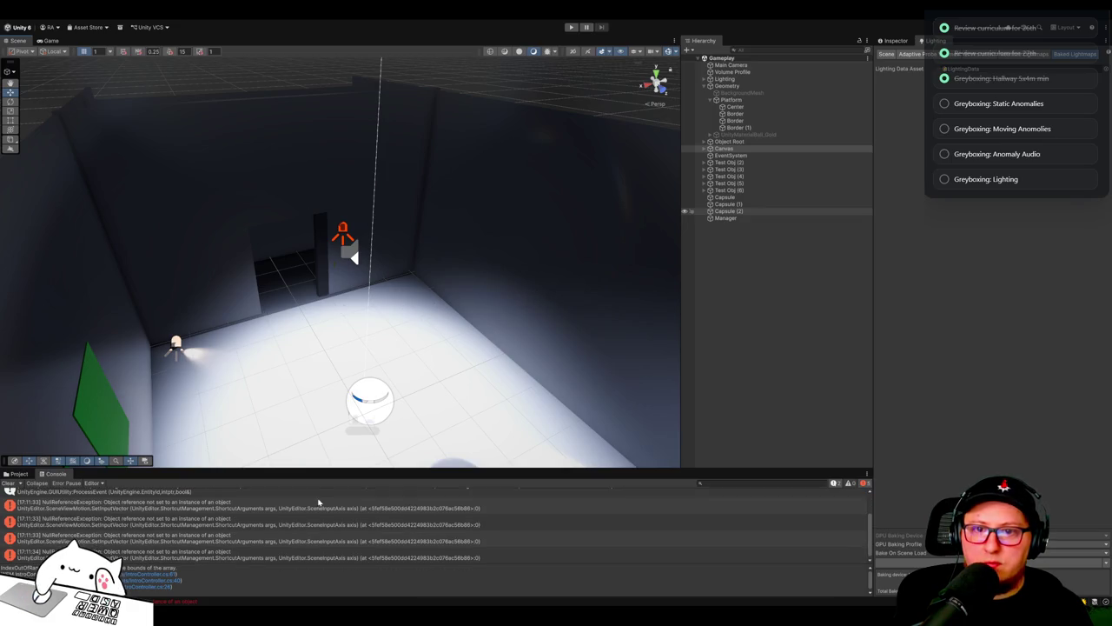
Step: Check a NullReferenceException stack trace, orbit out, and select the spot light under CeilingLight (1)
{"action": "left_click", "coordinate": [326, 537]}
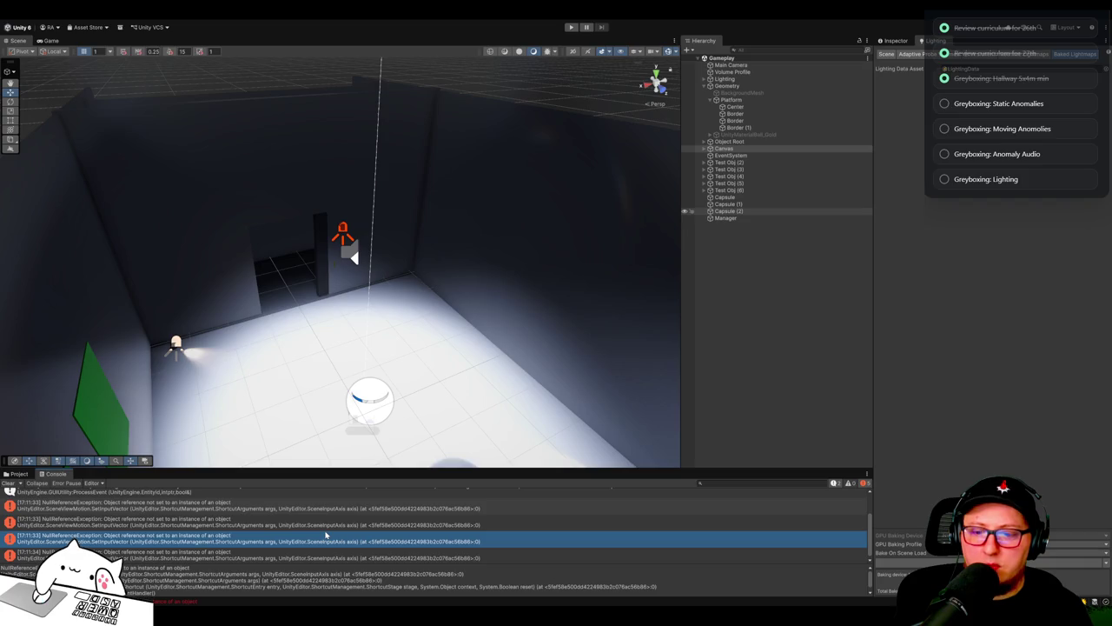
{"action": "mouse_move", "coordinate": [391, 261]}
{"action": "left_mouse_down"}
{"action": "mouse_move", "coordinate": [457, 182]}
{"action": "mouse_move", "coordinate": [261, 171]}
{"action": "mouse_move", "coordinate": [509, 183]}
{"action": "mouse_move", "coordinate": [479, 250]}
{"action": "mouse_move", "coordinate": [568, 236]}
{"action": "mouse_move", "coordinate": [534, 275]}
{"action": "left_mouse_up"}
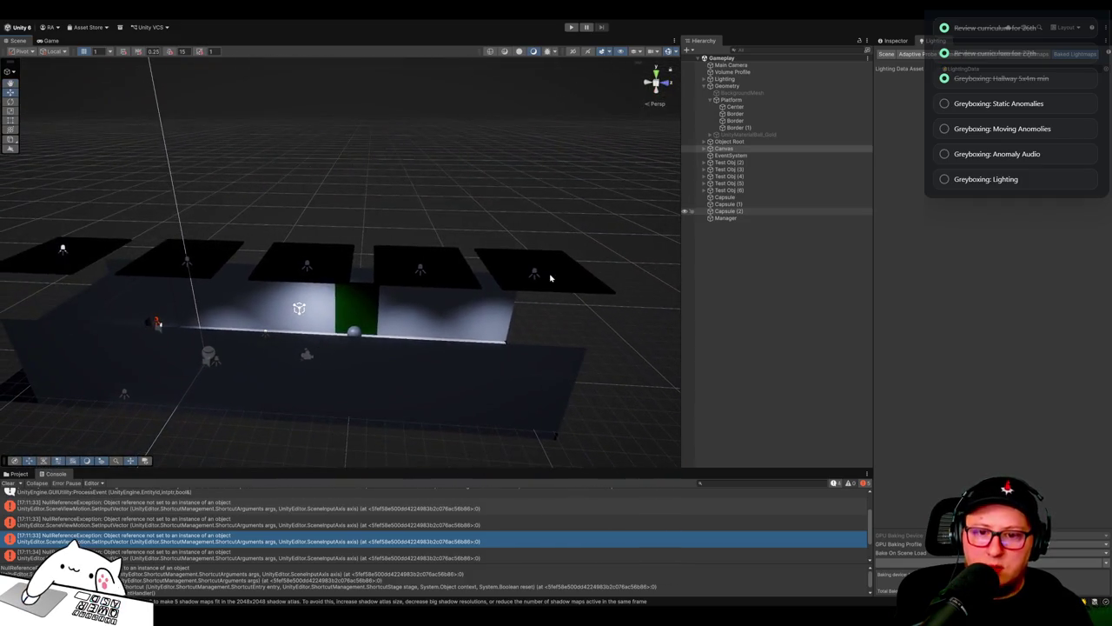
{"action": "left_click", "coordinate": [534, 274]}
{"action": "left_click", "coordinate": [739, 154]}
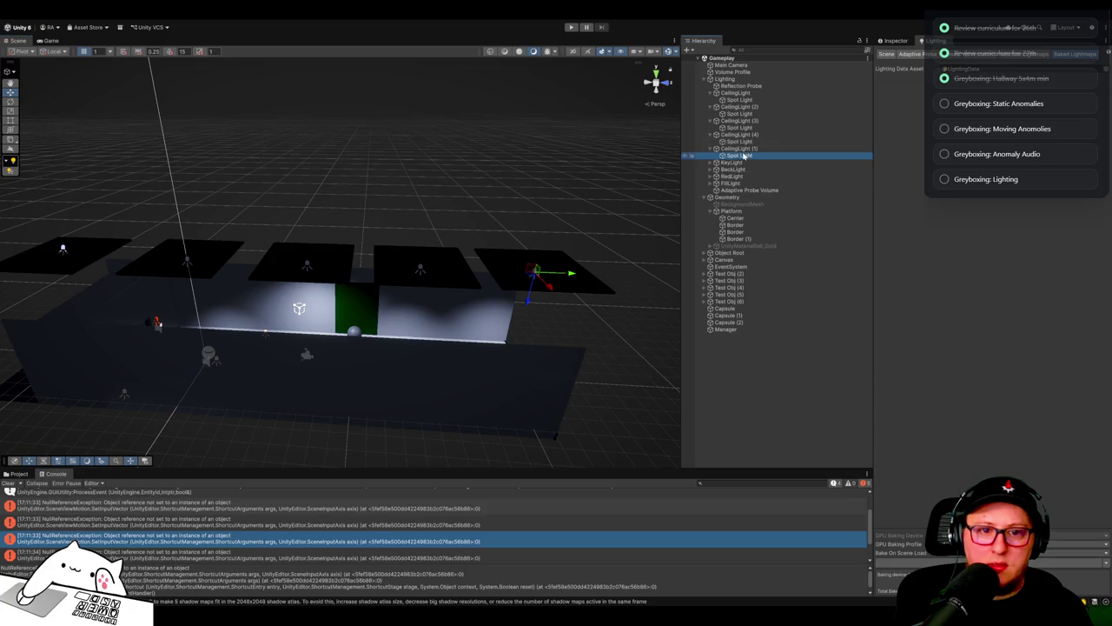
Step: Select all five ceiling spot lights, set their intensity to 75, then select the Center platform
{"action": "left_click", "coordinate": [744, 141], "text": "ctrl"}
{"action": "left_click", "coordinate": [756, 127], "text": "ctrl"}
{"action": "left_click", "coordinate": [773, 113], "text": "ctrl"}
{"action": "left_click", "coordinate": [790, 99], "text": "ctrl"}
{"action": "left_click", "coordinate": [893, 40]}
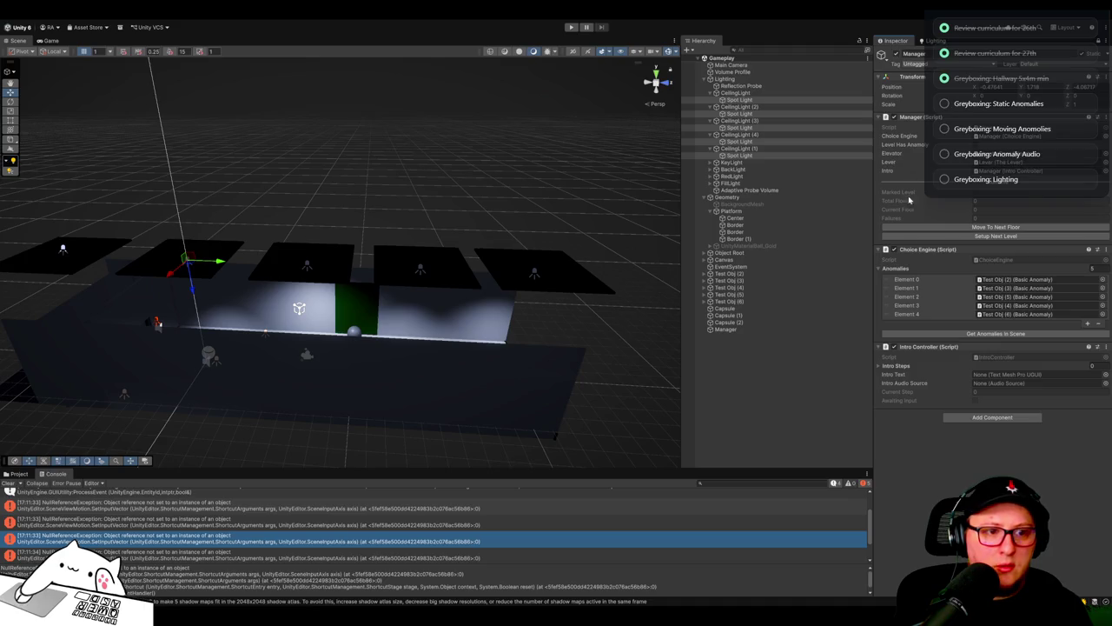
{"action": "left_click", "coordinate": [1098, 42]}
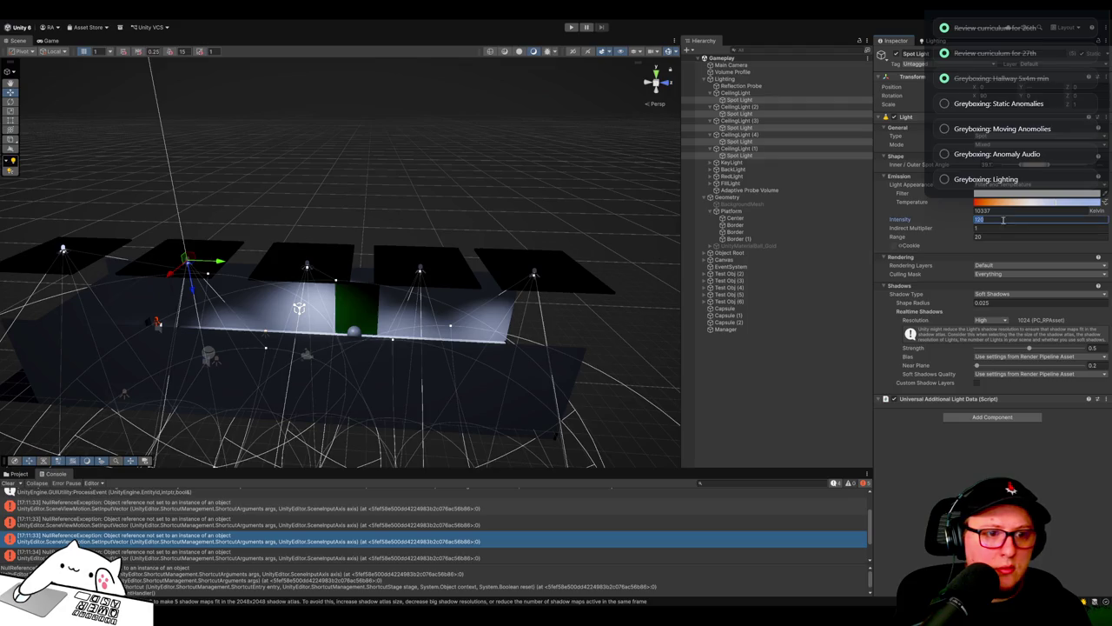
{"action": "type", "text": "80"}
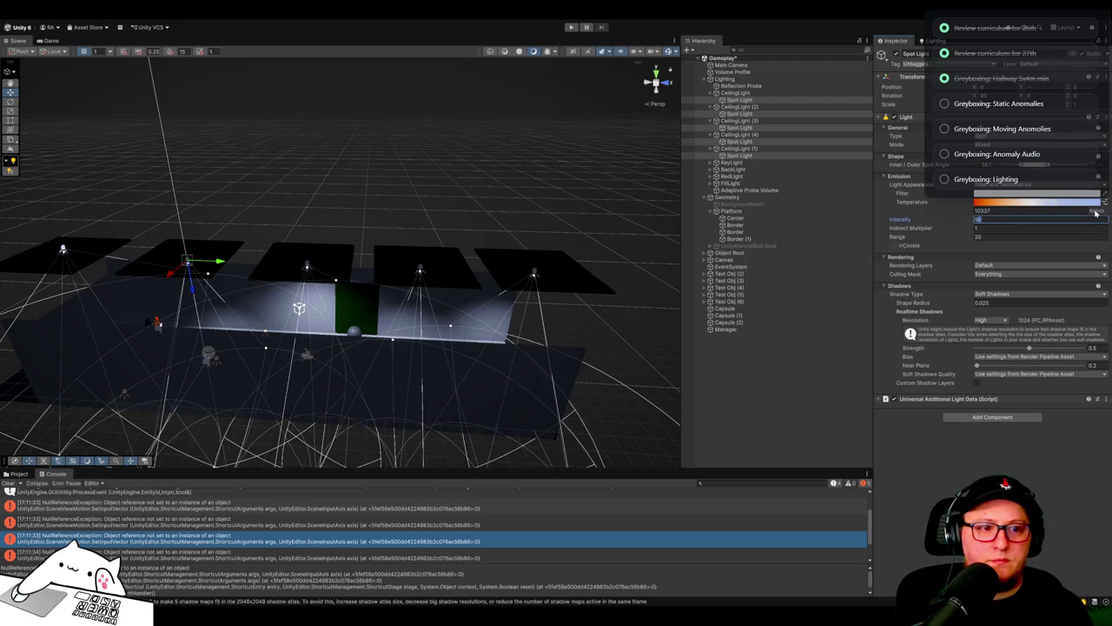
{"action": "key", "text": "BackSpace"}
{"action": "key", "text": "BackSpace"}
{"action": "type", "text": "75"}
{"action": "mouse_move", "coordinate": [337, 130]}
{"action": "left_mouse_down"}
{"action": "mouse_move", "coordinate": [454, 174]}
{"action": "mouse_move", "coordinate": [419, 228]}
{"action": "mouse_move", "coordinate": [412, 310]}
{"action": "left_mouse_up"}
{"action": "left_click", "coordinate": [412, 310]}
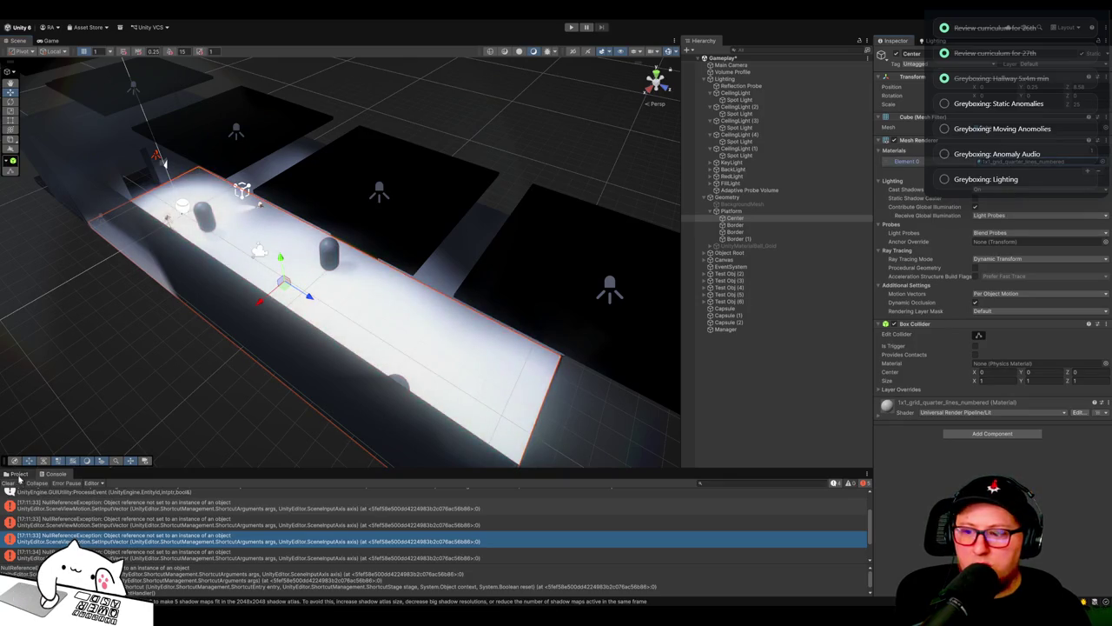
Step: Set the grid material to Specular workflow, raise smoothness to about 0.79, and save the scene
{"action": "left_click", "coordinate": [18, 473]}
{"action": "left_click", "coordinate": [112, 522]}
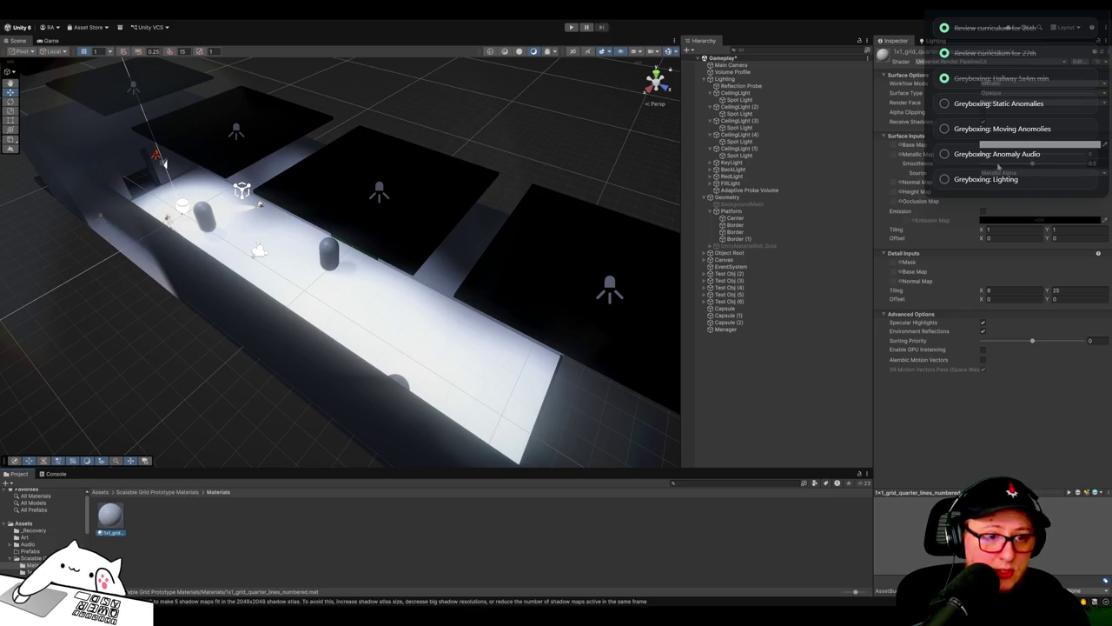
{"action": "mouse_move", "coordinate": [1034, 165]}
{"action": "left_mouse_down"}
{"action": "mouse_move", "coordinate": [1085, 165]}
{"action": "mouse_move", "coordinate": [1063, 164]}
{"action": "left_mouse_up"}
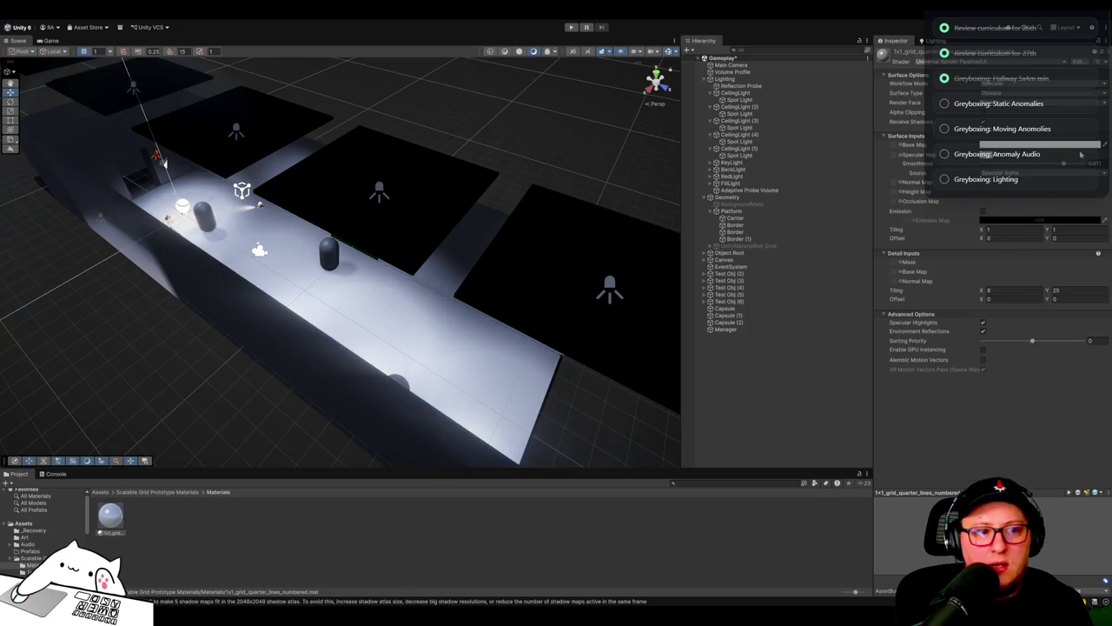
{"action": "mouse_move", "coordinate": [1066, 166]}
{"action": "left_mouse_down"}
{"action": "mouse_move", "coordinate": [1105, 168]}
{"action": "mouse_move", "coordinate": [1044, 166]}
{"action": "mouse_move", "coordinate": [1085, 172]}
{"action": "mouse_move", "coordinate": [1064, 171]}
{"action": "left_mouse_up"}
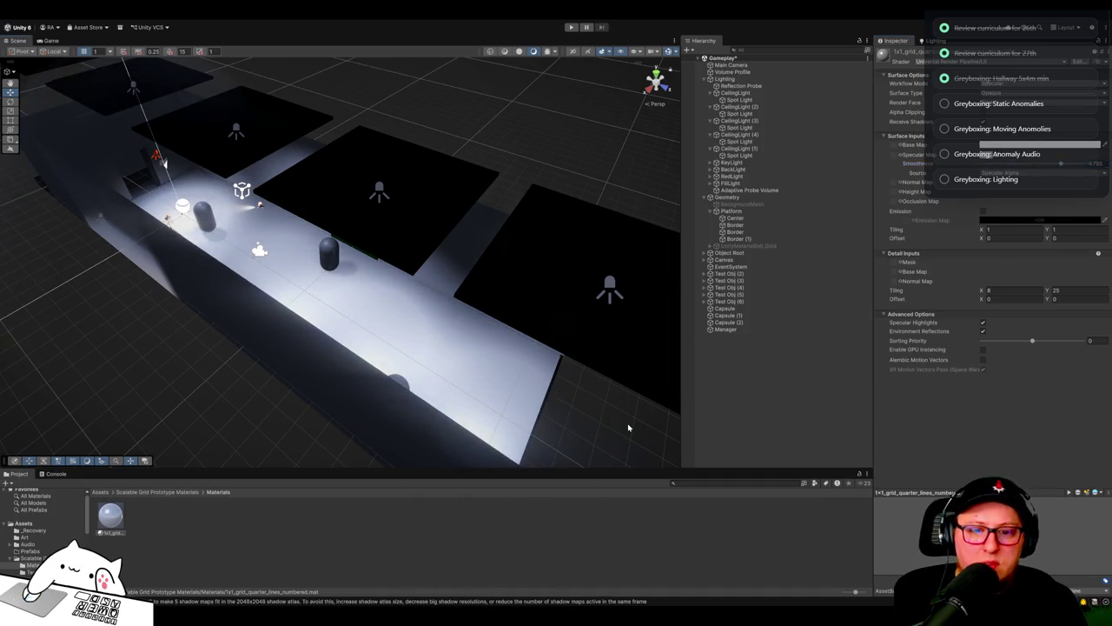
{"action": "key", "text": "ctrl+s"}
{"action": "left_click", "coordinate": [935, 40]}
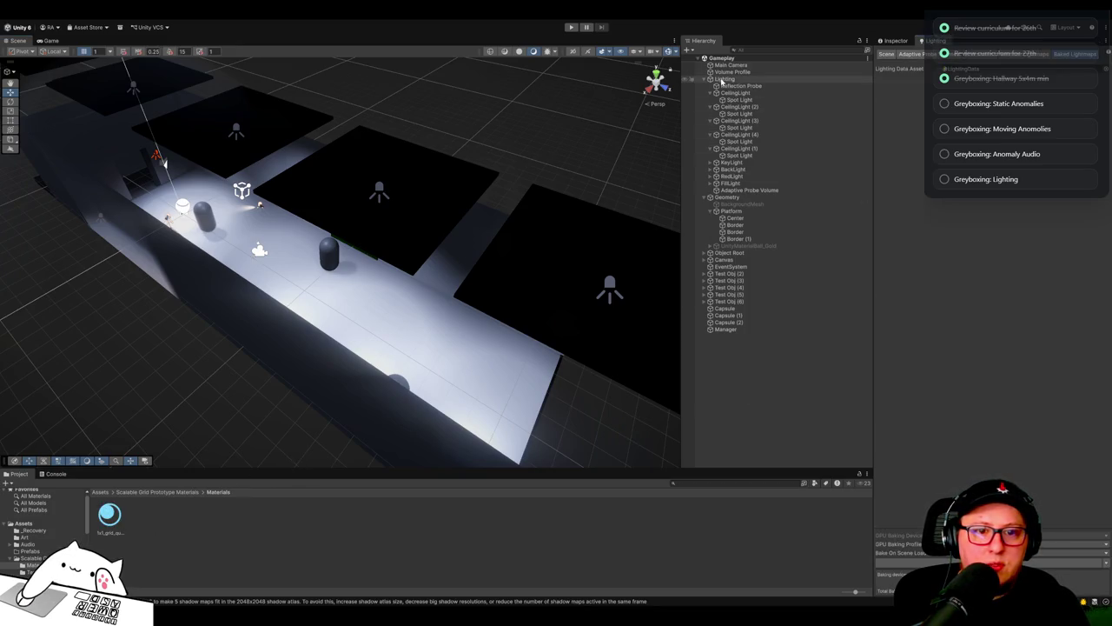
Step: Select the Adaptive Probe Volume and view its bounds and properties
{"action": "left_click", "coordinate": [724, 191]}
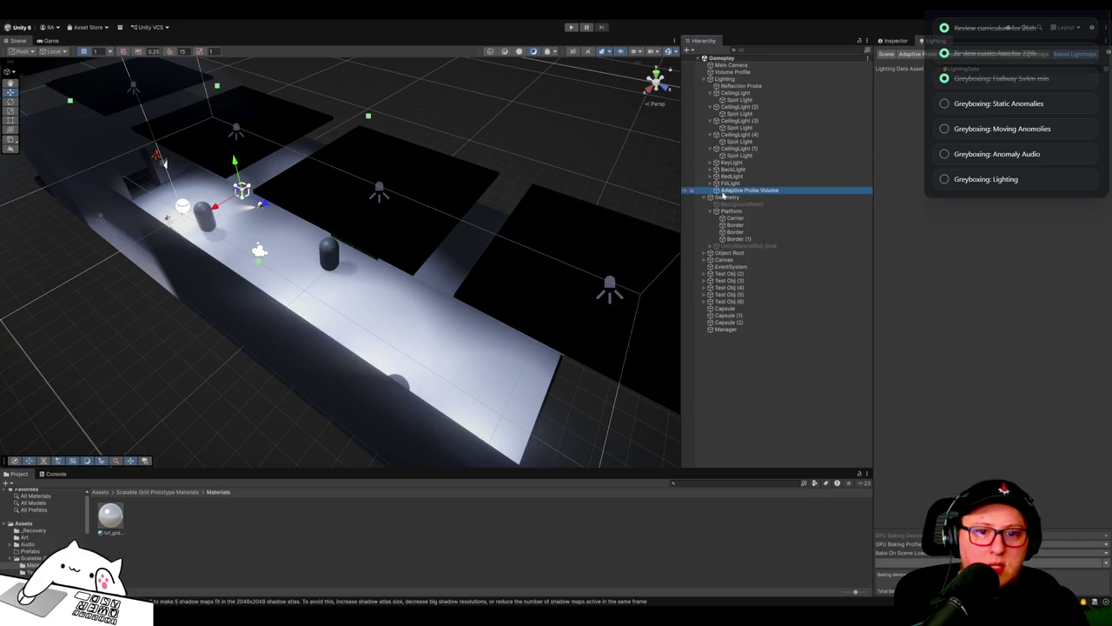
{"action": "left_click_drag", "start_coordinate": [543, 273], "coordinate": [479, 270]}
{"action": "left_click", "coordinate": [892, 41]}
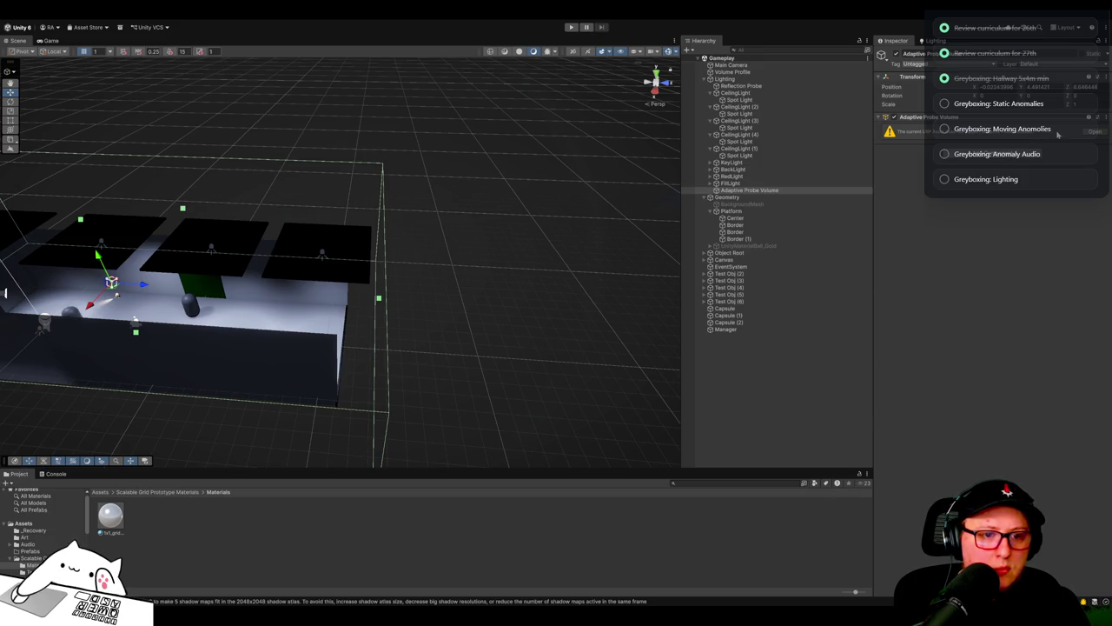
Step: Select the Reflection Probe and move it sideways and up above the lit hallway section
{"action": "left_click", "coordinate": [724, 79]}
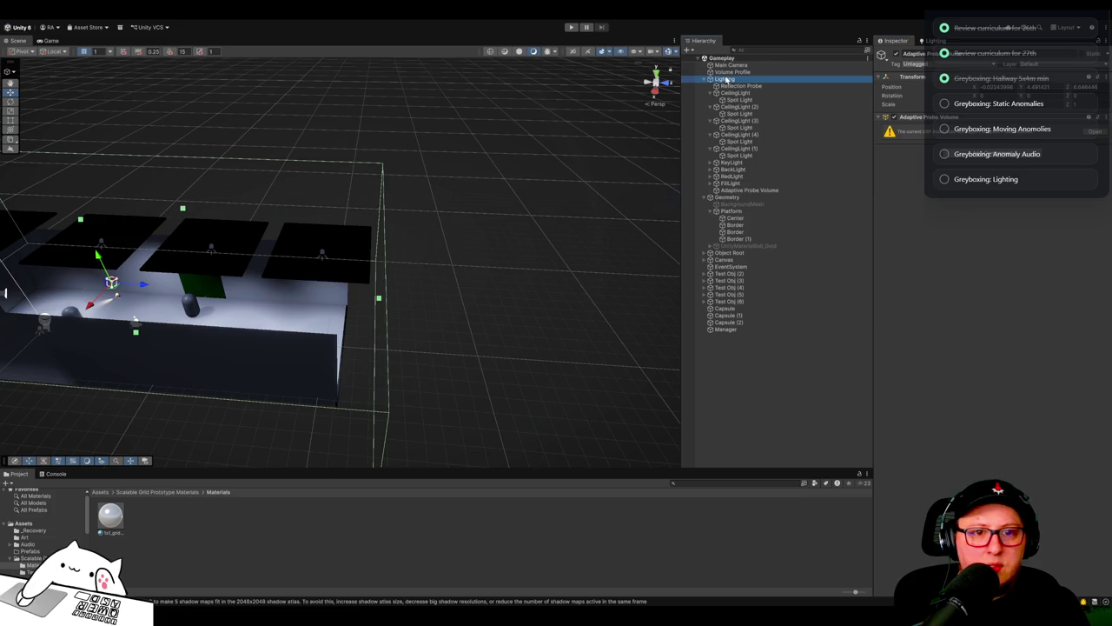
{"action": "left_click", "coordinate": [726, 86]}
{"action": "mouse_move", "coordinate": [435, 252]}
{"action": "left_mouse_down"}
{"action": "mouse_move", "coordinate": [472, 304]}
{"action": "mouse_move", "coordinate": [294, 250]}
{"action": "mouse_move", "coordinate": [513, 265]}
{"action": "mouse_move", "coordinate": [335, 268]}
{"action": "mouse_move", "coordinate": [410, 275]}
{"action": "left_mouse_up"}
{"action": "left_click_drag", "start_coordinate": [387, 228], "coordinate": [389, 198]}
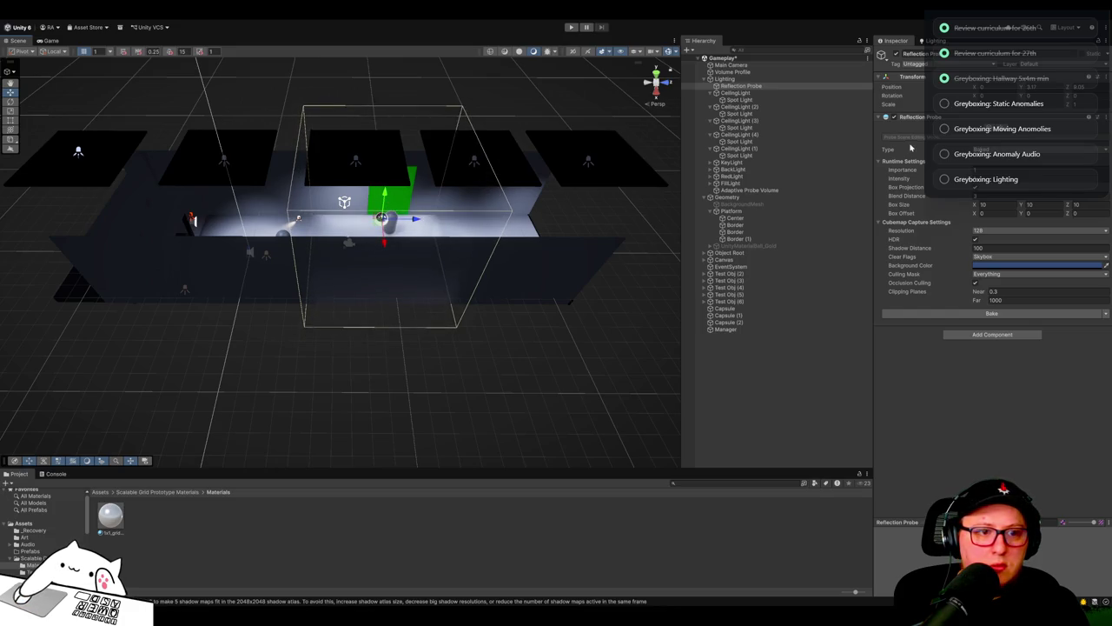
Step: Stretch the reflection probe's box along the hallway and set cubemap resolution to 256
{"action": "left_click", "coordinate": [994, 132]}
{"action": "left_click_drag", "start_coordinate": [460, 220], "coordinate": [646, 223]}
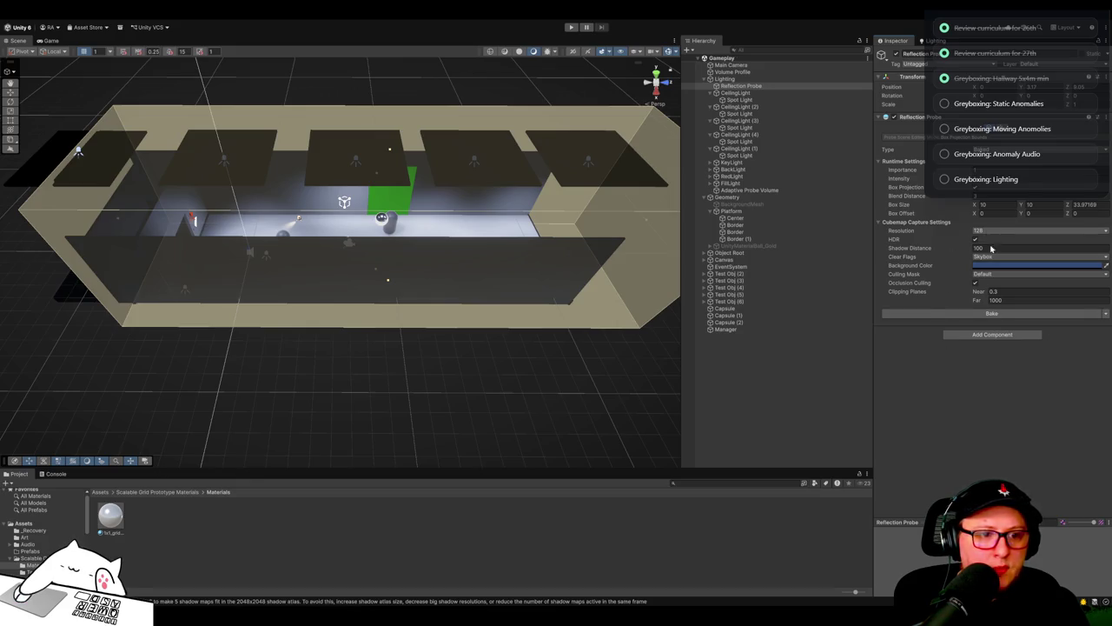
{"action": "left_click", "coordinate": [999, 231]}
{"action": "left_click", "coordinate": [1000, 274]}
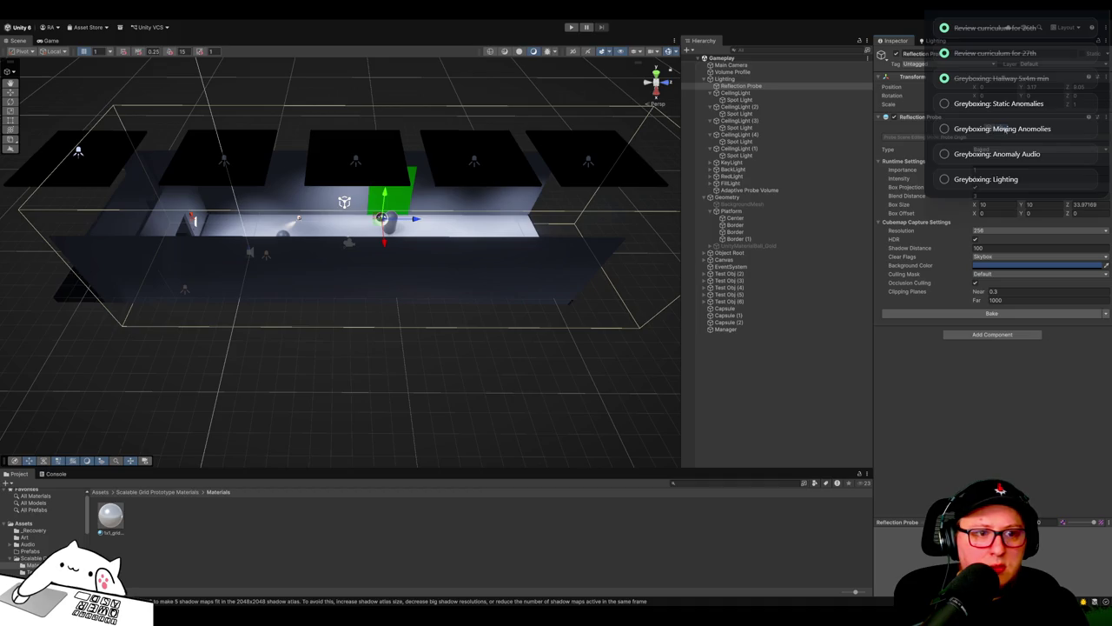
Step: Shift the probe box offset to about X -0.35, Z 5.12 and bake the probe
{"action": "mouse_move", "coordinate": [417, 219]}
{"action": "left_mouse_down"}
{"action": "mouse_move", "coordinate": [427, 221]}
{"action": "mouse_move", "coordinate": [288, 225]}
{"action": "left_mouse_up"}
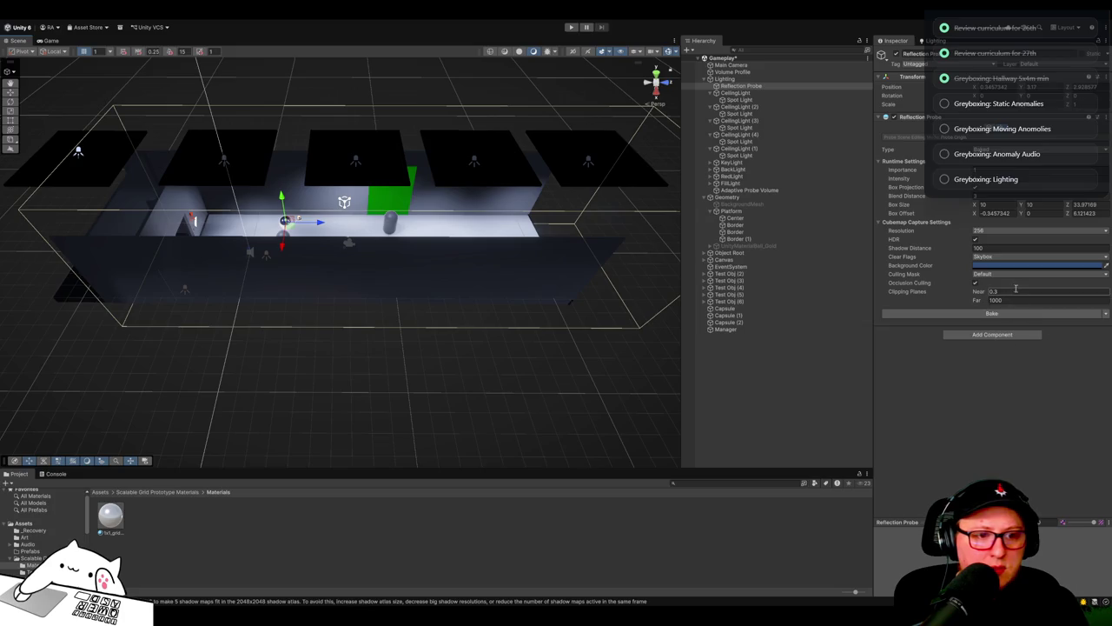
{"action": "left_click", "coordinate": [992, 313]}
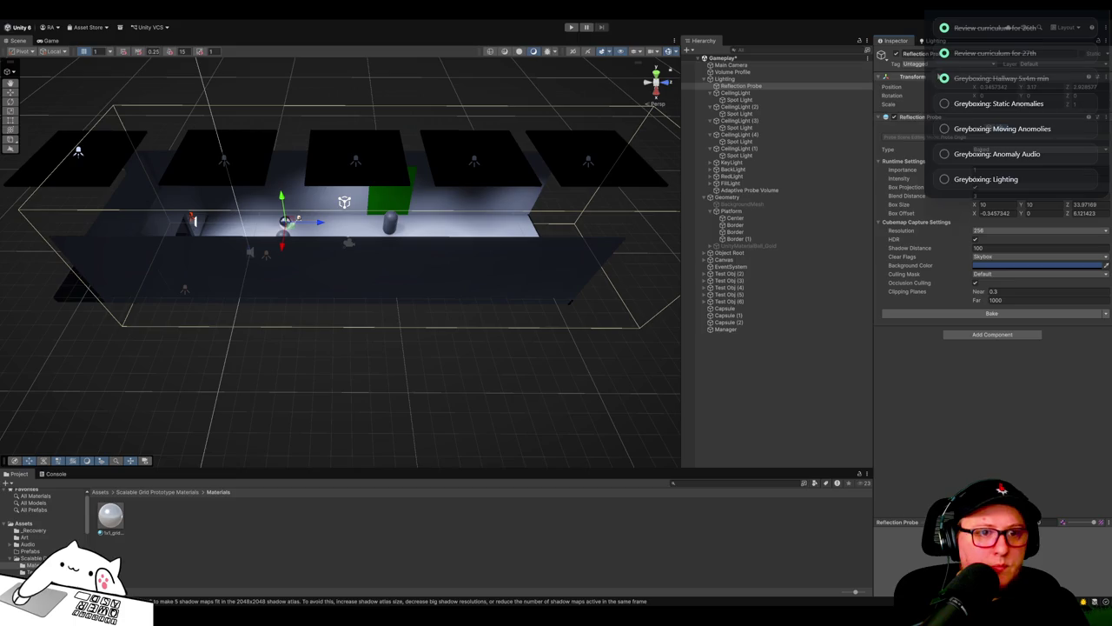
{"action": "left_click", "coordinate": [935, 40]}
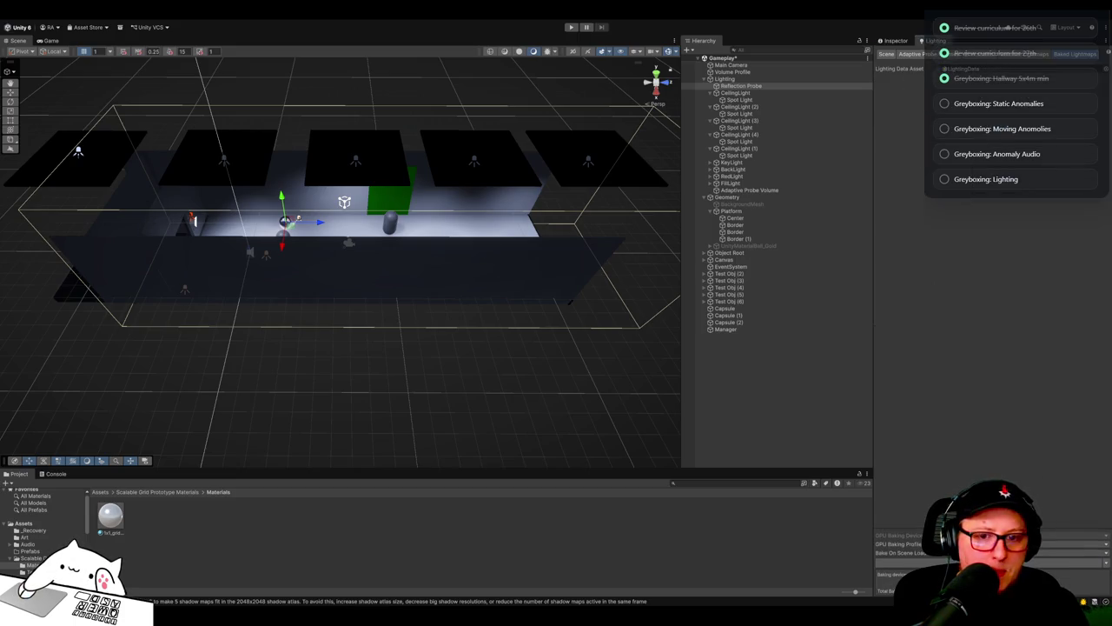
Step: Select the Lighting group and orbit the view to see the new light probes
{"action": "left_click", "coordinate": [725, 79]}
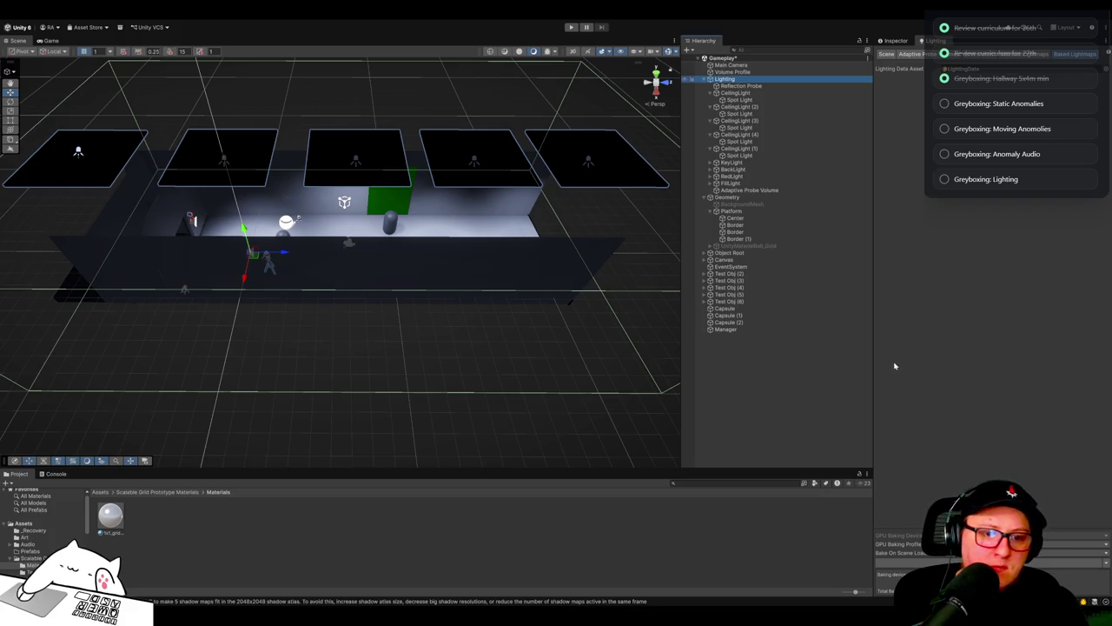
{"action": "left_click_drag", "start_coordinate": [502, 295], "coordinate": [557, 314]}
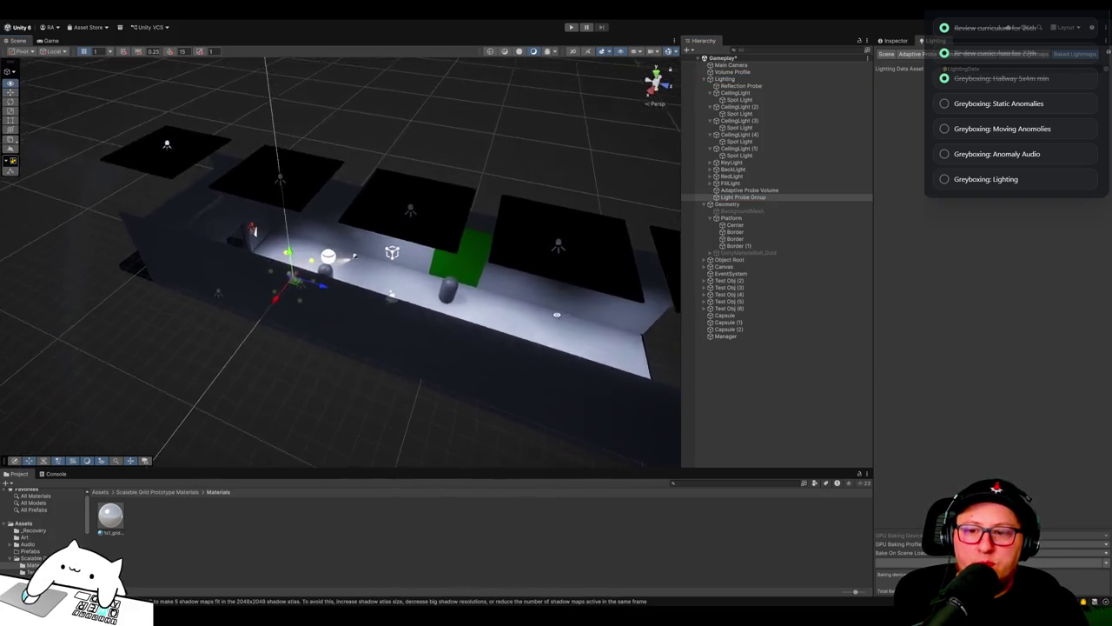
Step: Raise the Light Probe Group up off the corridor floor
{"action": "scroll", "coordinate": [557, 315], "scroll_direction": "up", "scroll_amount": 5}
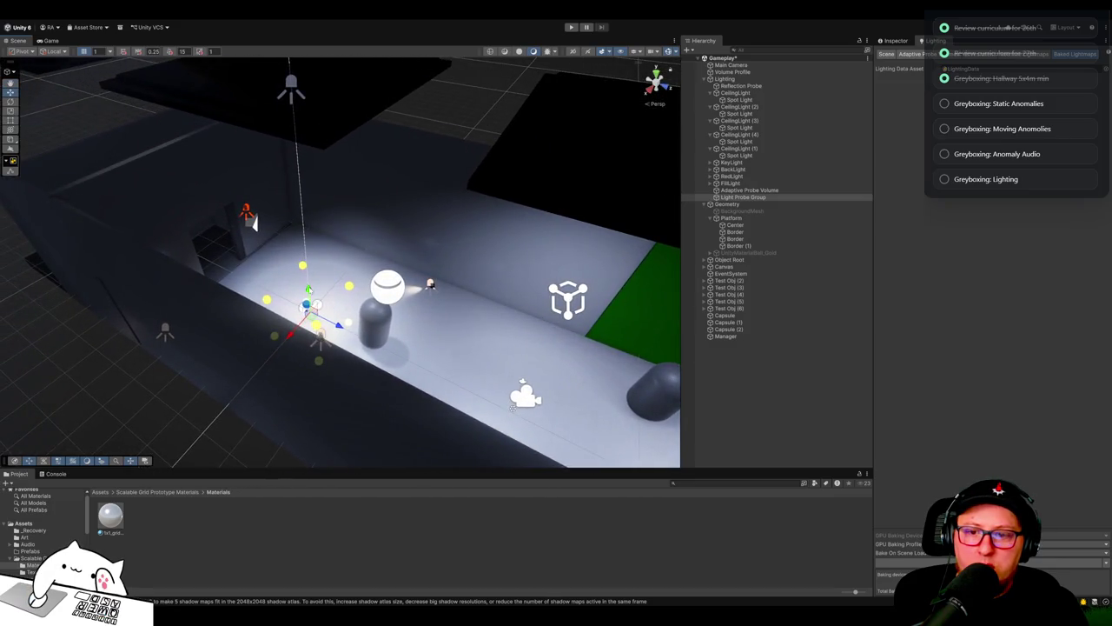
{"action": "mouse_move", "coordinate": [308, 291]}
{"action": "left_mouse_down"}
{"action": "mouse_move", "coordinate": [306, 248]}
{"action": "mouse_move", "coordinate": [313, 272]}
{"action": "left_mouse_up"}
{"action": "scroll", "coordinate": [405, 329], "scroll_direction": "up", "scroll_amount": 5}
{"action": "scroll", "coordinate": [404, 329], "scroll_direction": "up", "scroll_amount": 5}
{"action": "scroll", "coordinate": [303, 322], "scroll_direction": "down", "scroll_amount": 5}
{"action": "scroll", "coordinate": [322, 318], "scroll_direction": "up", "scroll_amount": 2}
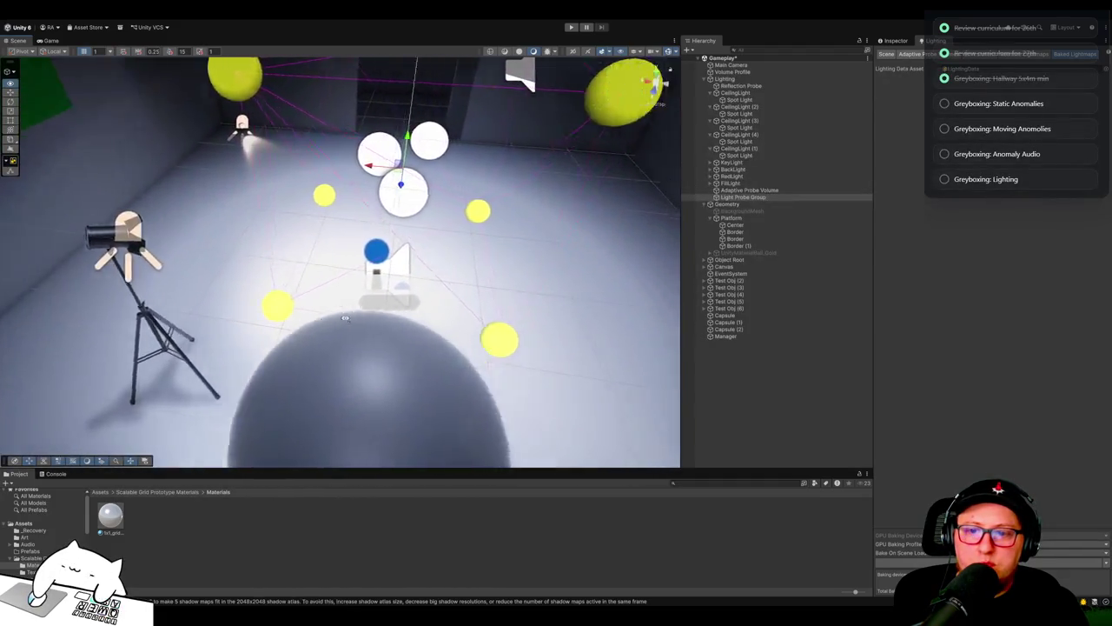
{"action": "left_click_drag", "start_coordinate": [345, 318], "coordinate": [310, 315]}
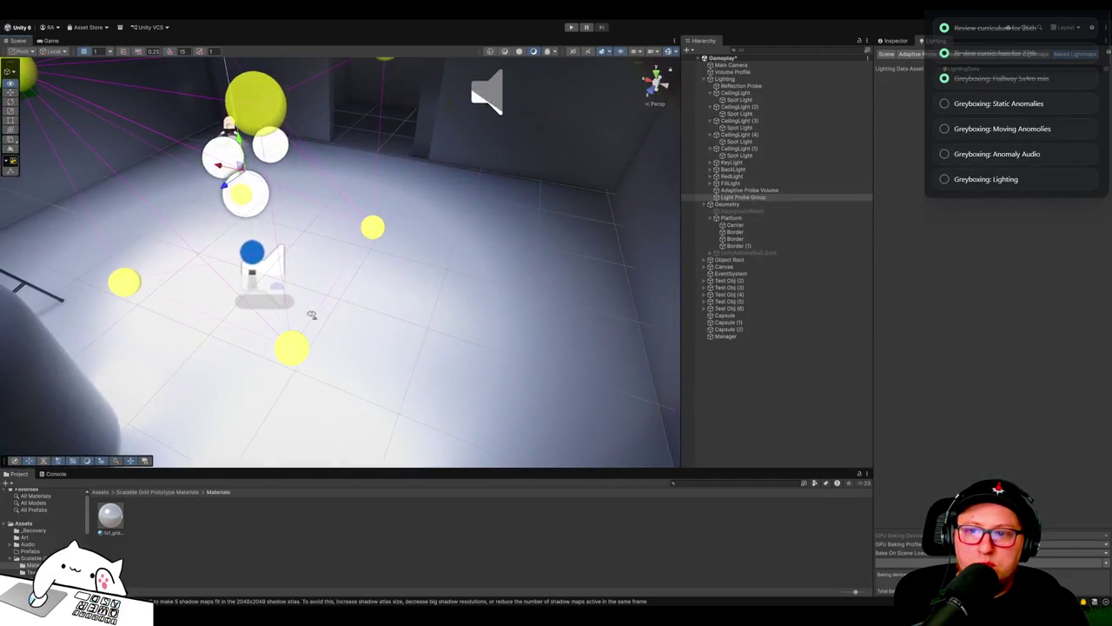
Step: Reselect the Light Probe Group and show its properties in the Inspector
{"action": "left_click", "coordinate": [232, 167]}
{"action": "left_click", "coordinate": [376, 249]}
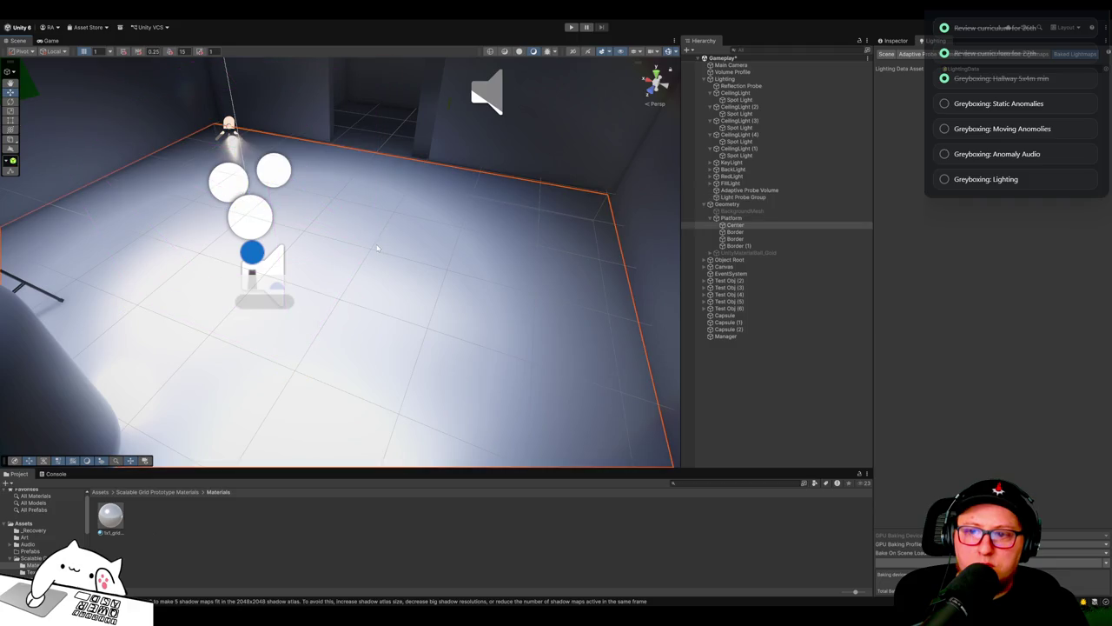
{"action": "left_click", "coordinate": [762, 198]}
{"action": "mouse_move", "coordinate": [521, 260]}
{"action": "left_mouse_down"}
{"action": "mouse_move", "coordinate": [509, 174]}
{"action": "mouse_move", "coordinate": [509, 286]}
{"action": "mouse_move", "coordinate": [521, 260]}
{"action": "left_mouse_up"}
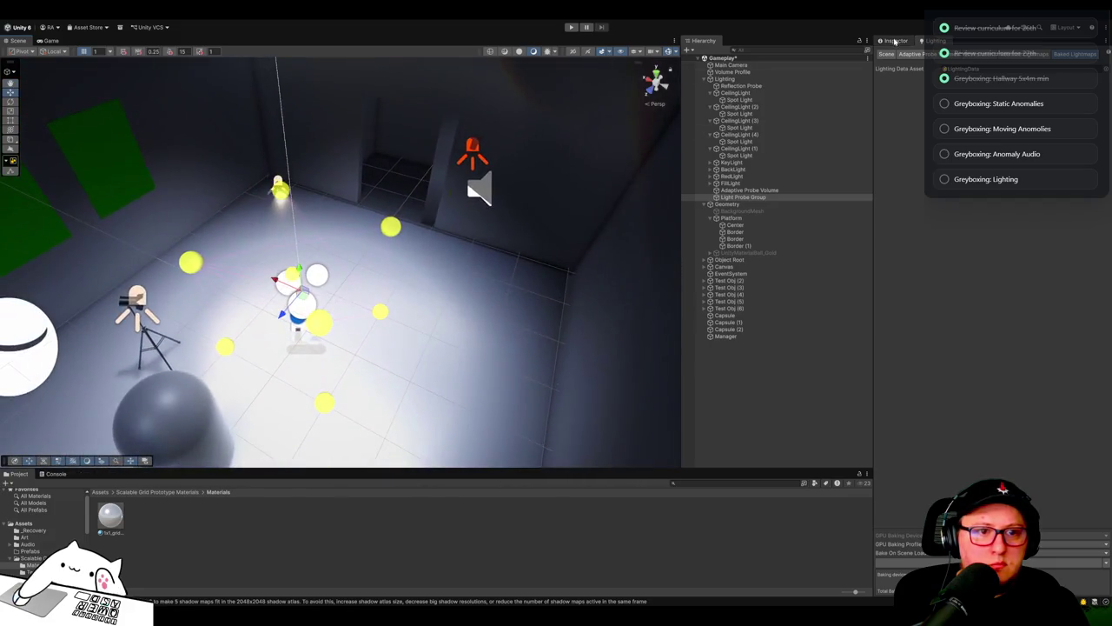
{"action": "left_click", "coordinate": [895, 41]}
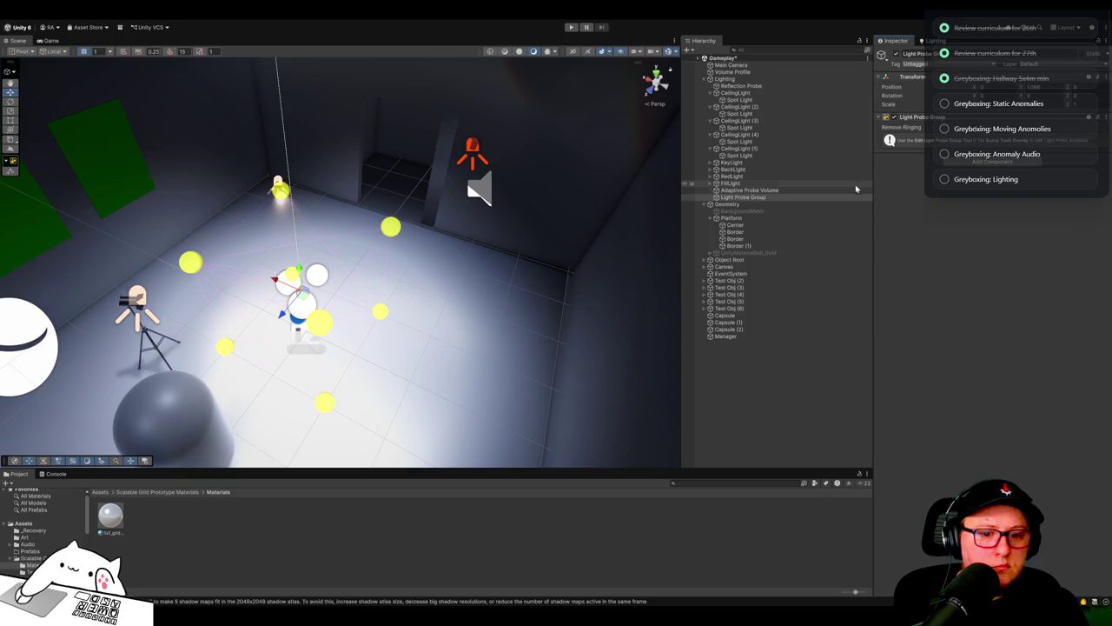
{"action": "mouse_move", "coordinate": [485, 333]}
{"action": "left_mouse_down"}
{"action": "mouse_move", "coordinate": [492, 298]}
{"action": "mouse_move", "coordinate": [376, 316]}
{"action": "mouse_move", "coordinate": [422, 252]}
{"action": "left_mouse_up"}
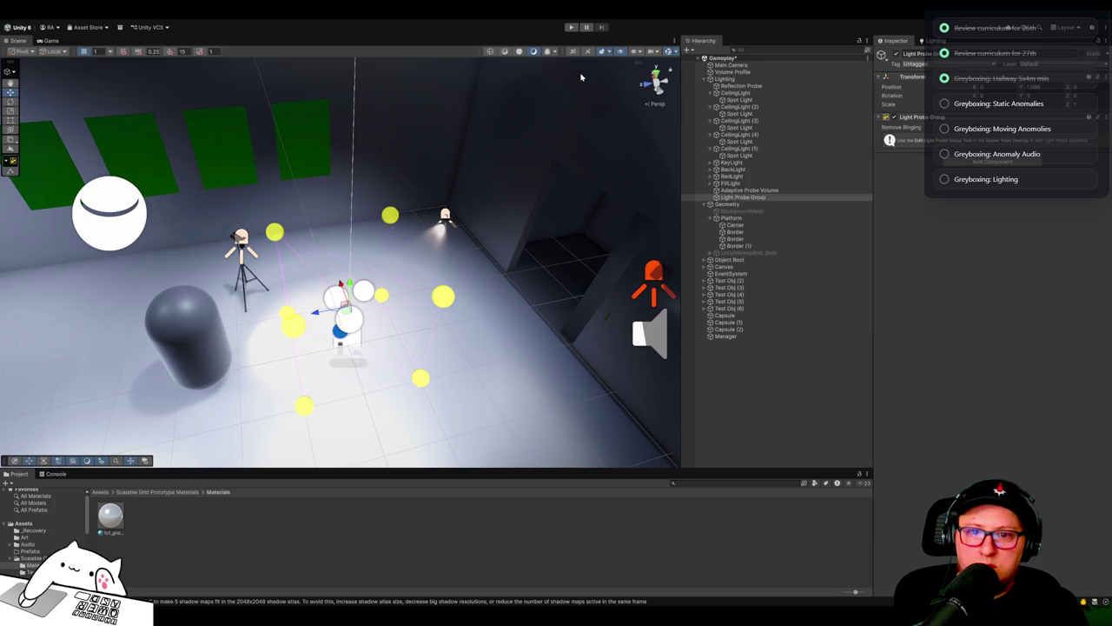
{"action": "left_click", "coordinate": [547, 52]}
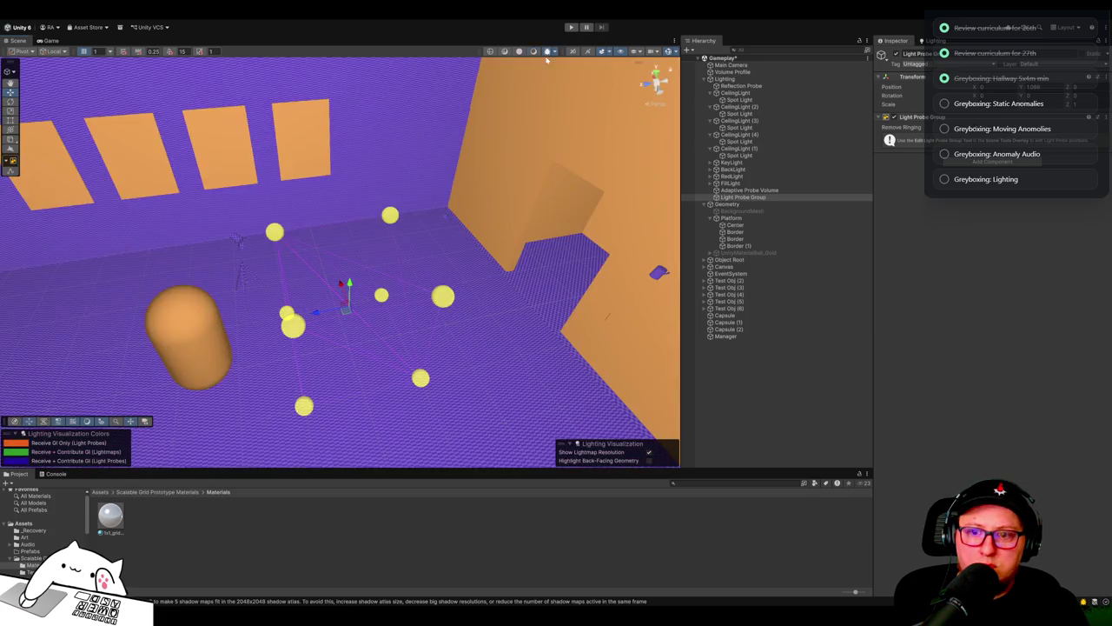
Step: Reselect the Light Probe Group and enter its individual probe-editing mode
{"action": "left_click", "coordinate": [448, 300]}
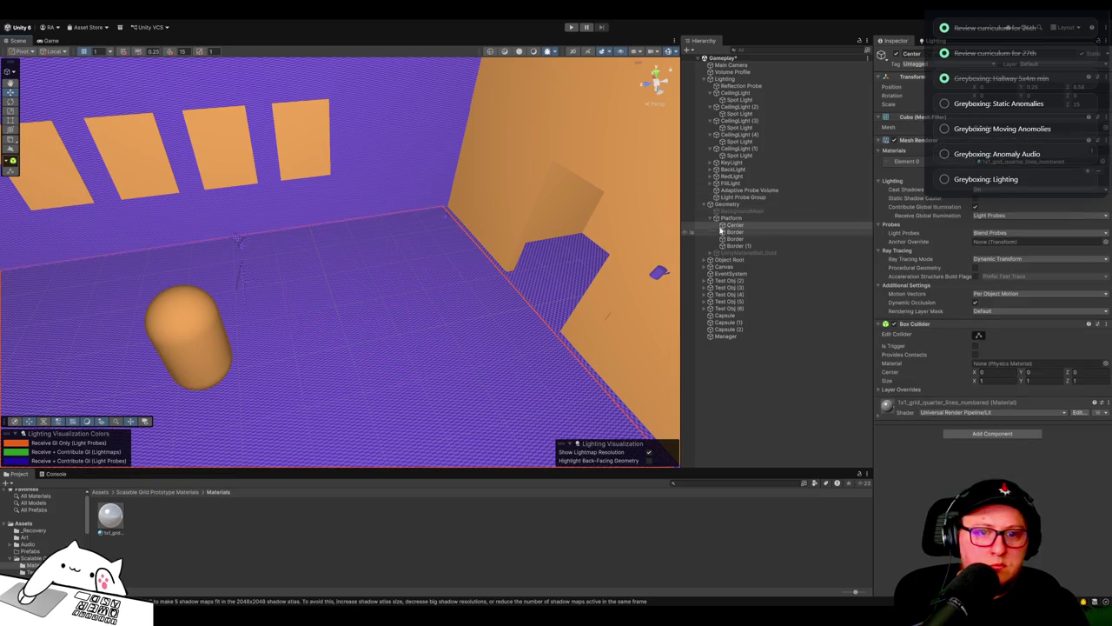
{"action": "left_click", "coordinate": [740, 197]}
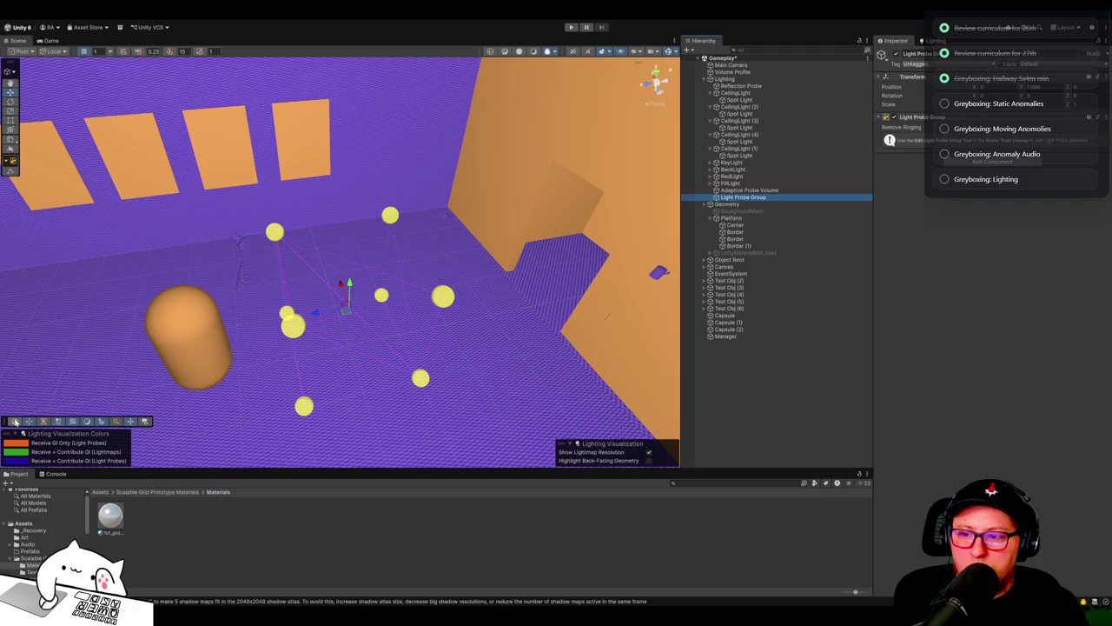
{"action": "left_click", "coordinate": [29, 424]}
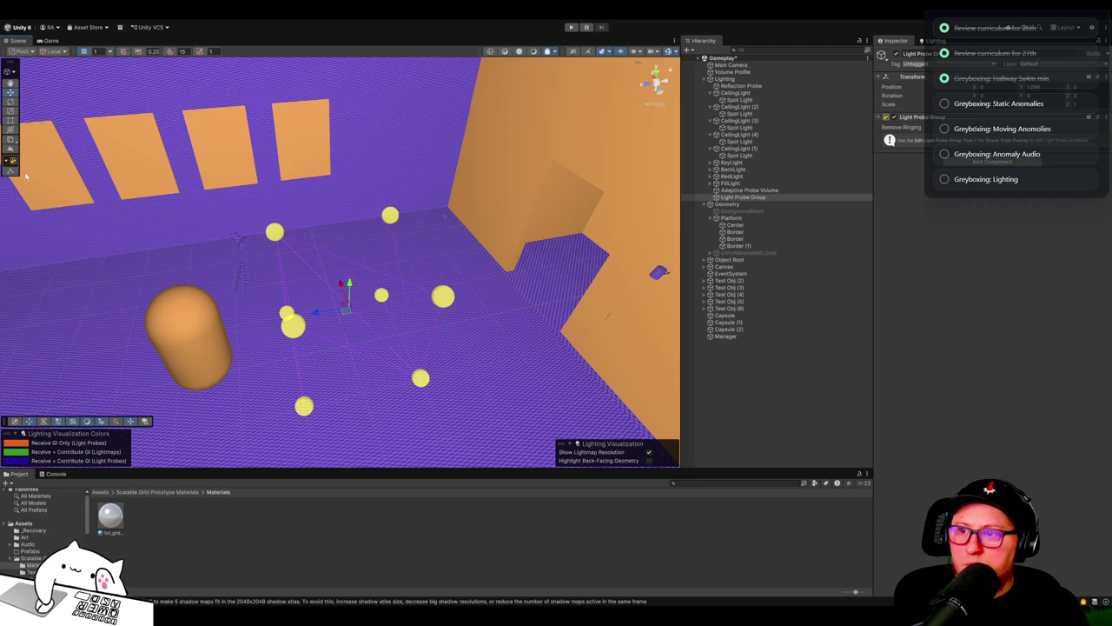
{"action": "left_click", "coordinate": [13, 172]}
Step: Drag the top light probe out of the room onto the right platform
{"action": "mouse_move", "coordinate": [380, 293]}
{"action": "left_mouse_down"}
{"action": "mouse_move", "coordinate": [472, 213]}
{"action": "mouse_move", "coordinate": [499, 216]}
{"action": "mouse_move", "coordinate": [451, 272]}
{"action": "mouse_move", "coordinate": [378, 268]}
{"action": "left_mouse_up"}
{"action": "left_click", "coordinate": [444, 272]}
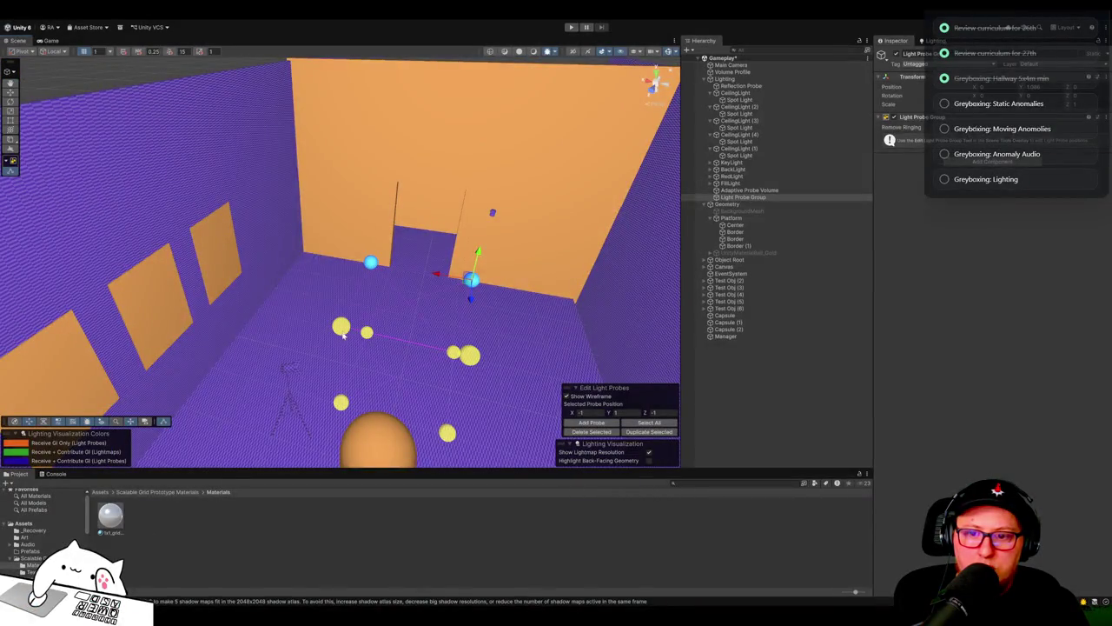
{"action": "mouse_move", "coordinate": [456, 359]}
{"action": "left_mouse_down"}
{"action": "mouse_move", "coordinate": [346, 352]}
{"action": "mouse_move", "coordinate": [400, 330]}
{"action": "mouse_move", "coordinate": [419, 278]}
{"action": "mouse_move", "coordinate": [426, 77]}
{"action": "mouse_move", "coordinate": [402, 310]}
{"action": "left_mouse_up"}
{"action": "scroll", "coordinate": [374, 365], "scroll_direction": "down", "scroll_amount": 5}
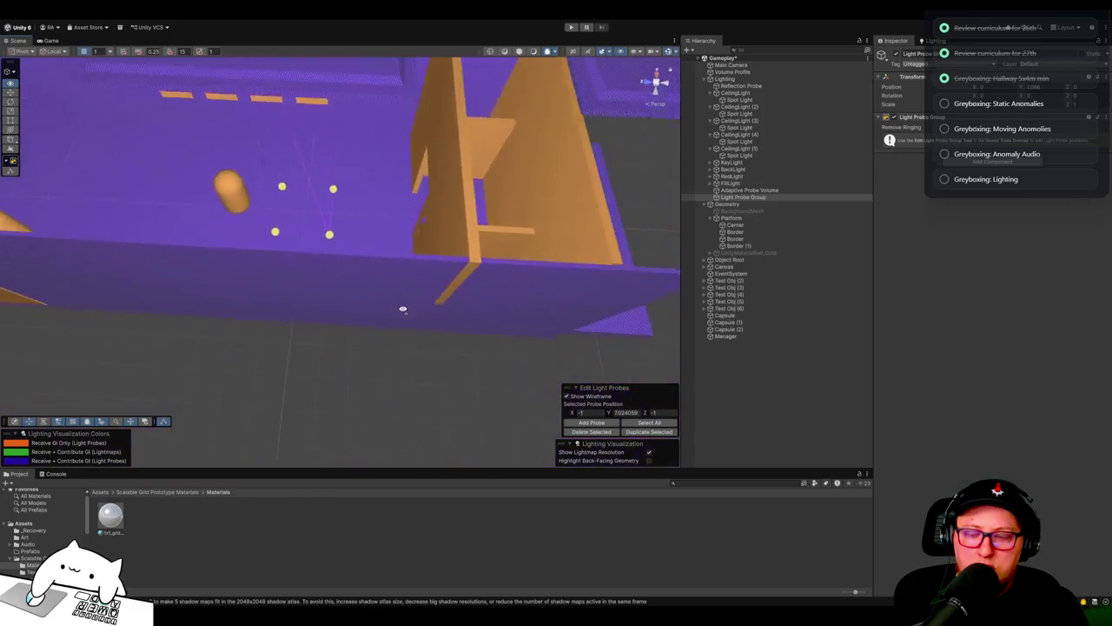
{"action": "scroll", "coordinate": [402, 309], "scroll_direction": "down", "scroll_amount": 5}
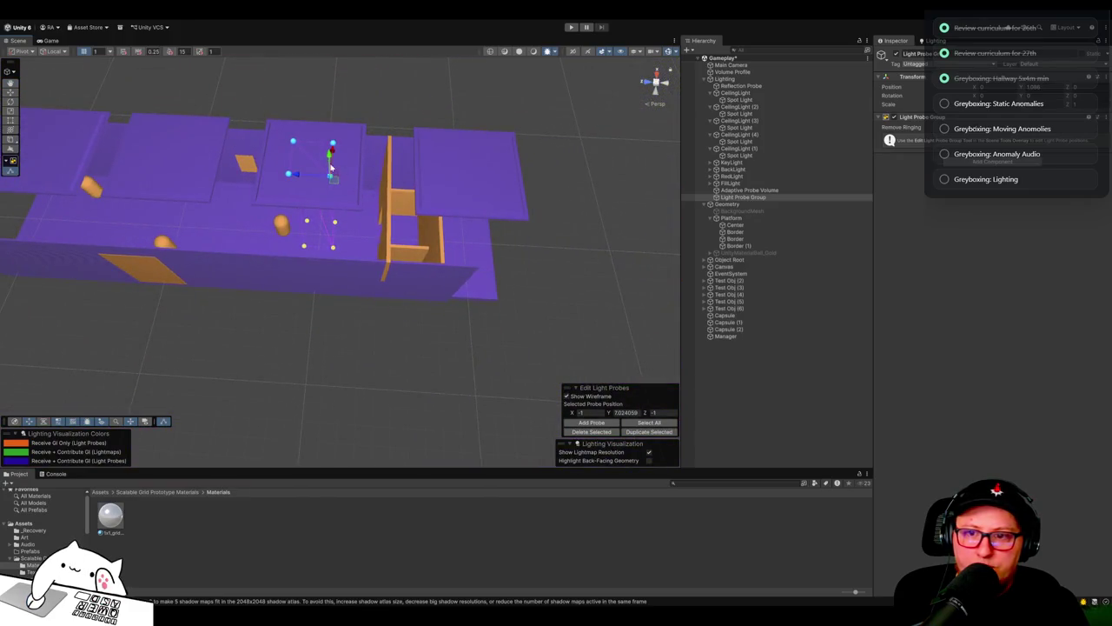
{"action": "left_click", "coordinate": [333, 144]}
{"action": "left_click_drag", "start_coordinate": [333, 144], "coordinate": [446, 133]}
Step: Drag three more probes outward toward both ends of the level
{"action": "left_click", "coordinate": [331, 178]}
{"action": "left_click_drag", "start_coordinate": [331, 177], "coordinate": [472, 259]}
{"action": "left_click", "coordinate": [290, 177]}
{"action": "mouse_move", "coordinate": [290, 178]}
{"action": "left_mouse_down"}
{"action": "mouse_move", "coordinate": [287, 157]}
{"action": "mouse_move", "coordinate": [452, 143]}
{"action": "mouse_move", "coordinate": [442, 174]}
{"action": "mouse_move", "coordinate": [75, 186]}
{"action": "mouse_move", "coordinate": [52, 205]}
{"action": "left_mouse_up"}
{"action": "left_click", "coordinate": [448, 139]}
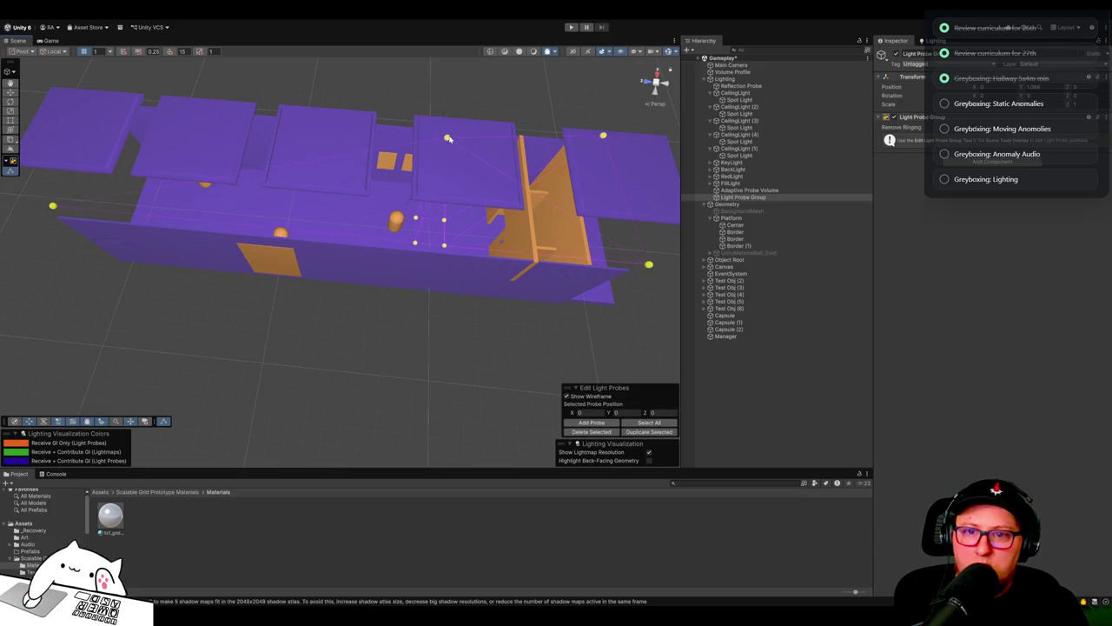
{"action": "mouse_move", "coordinate": [443, 141]}
{"action": "left_mouse_down"}
{"action": "mouse_move", "coordinate": [201, 86]}
{"action": "mouse_move", "coordinate": [162, 112]}
{"action": "mouse_move", "coordinate": [104, 76]}
{"action": "mouse_move", "coordinate": [96, 90]}
{"action": "left_mouse_up"}
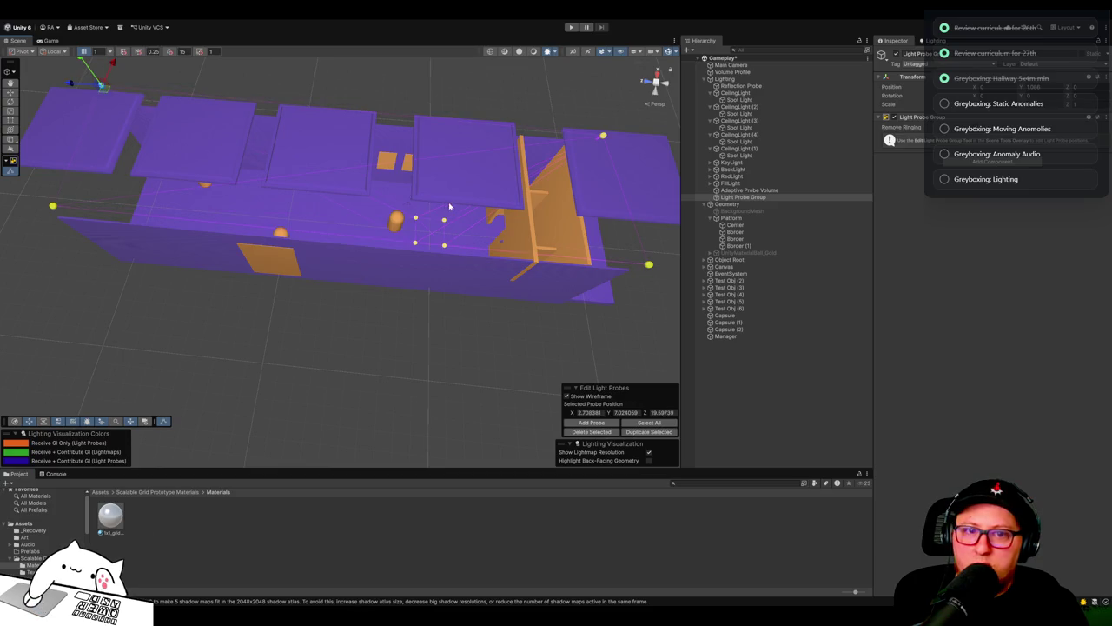
{"action": "left_click_drag", "start_coordinate": [553, 95], "coordinate": [521, 29]}
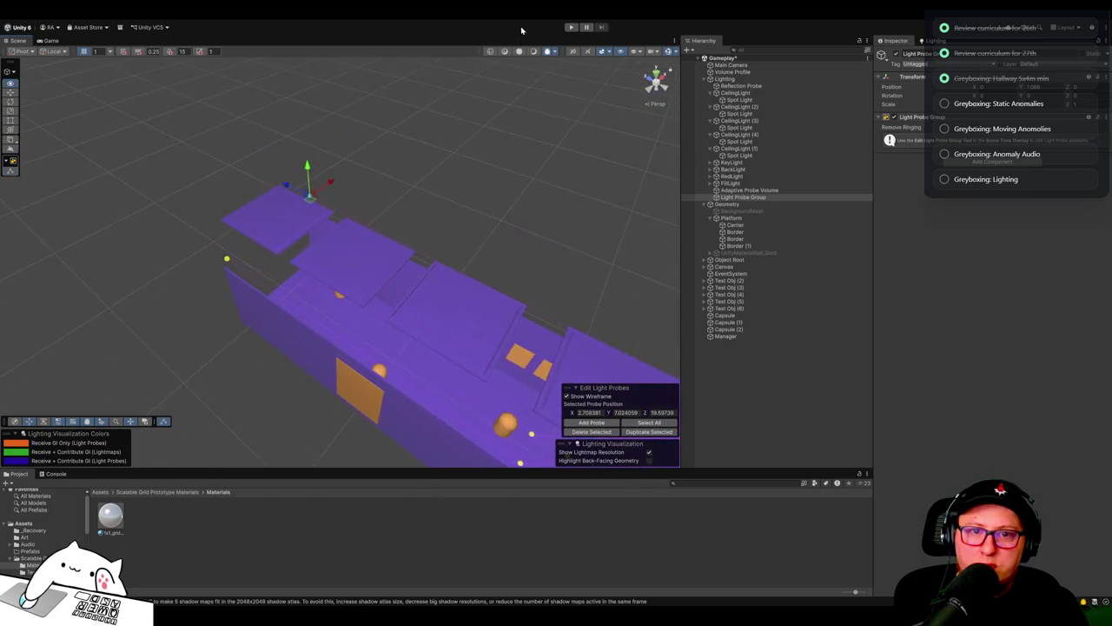
Step: From a top-down view, shift several probes along the corridor and toward the right wall
{"action": "left_click", "coordinate": [656, 69]}
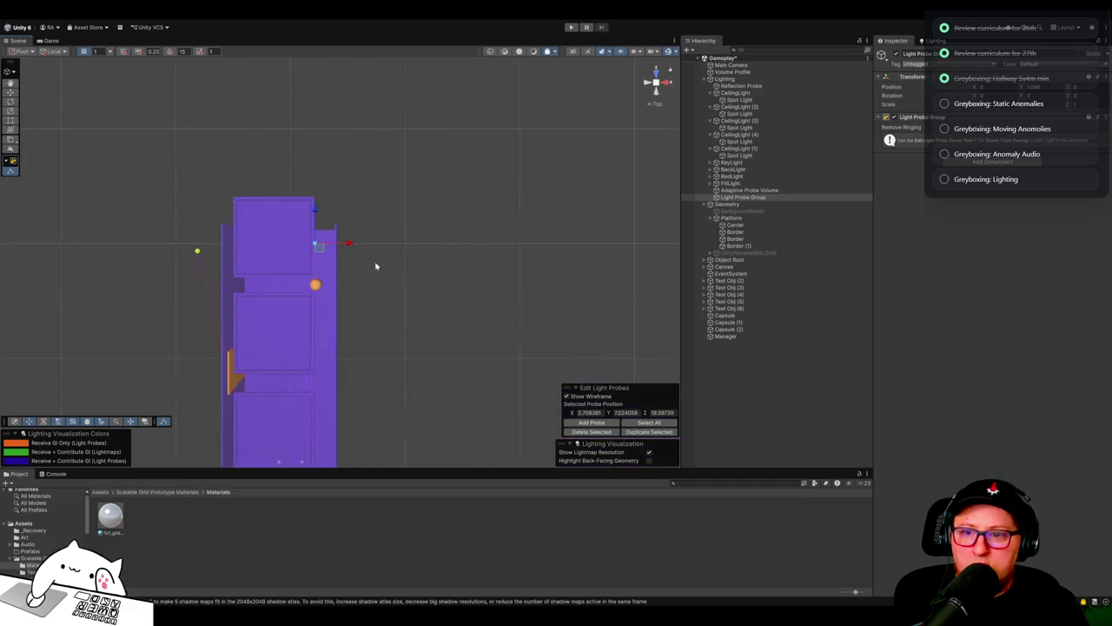
{"action": "left_click_drag", "start_coordinate": [320, 249], "coordinate": [344, 238]}
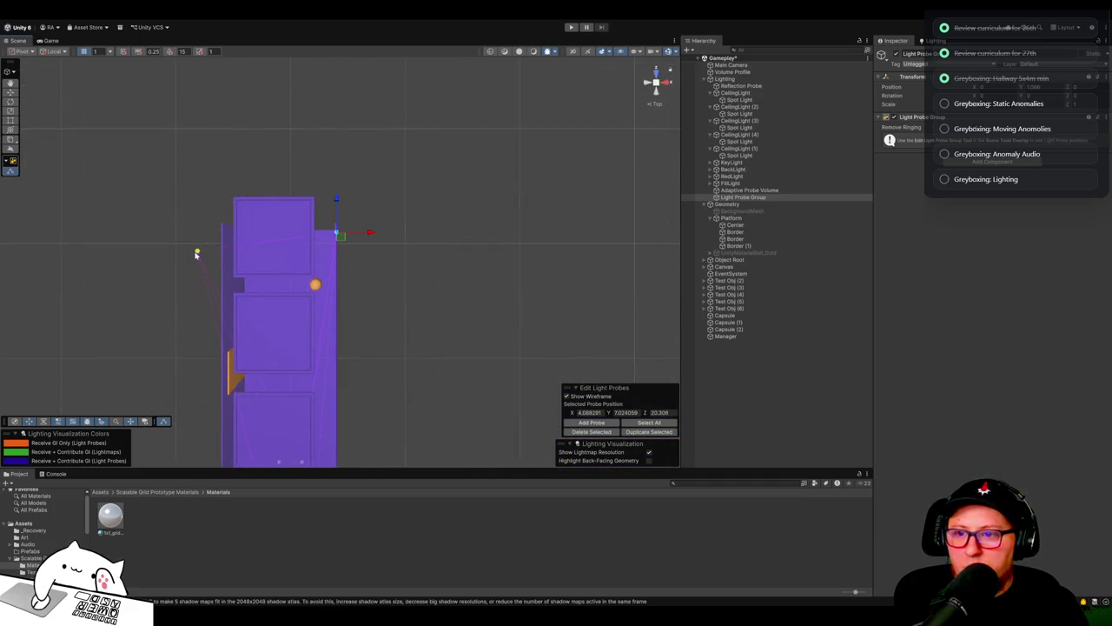
{"action": "left_click", "coordinate": [197, 254]}
{"action": "left_click_drag", "start_coordinate": [198, 251], "coordinate": [220, 228]}
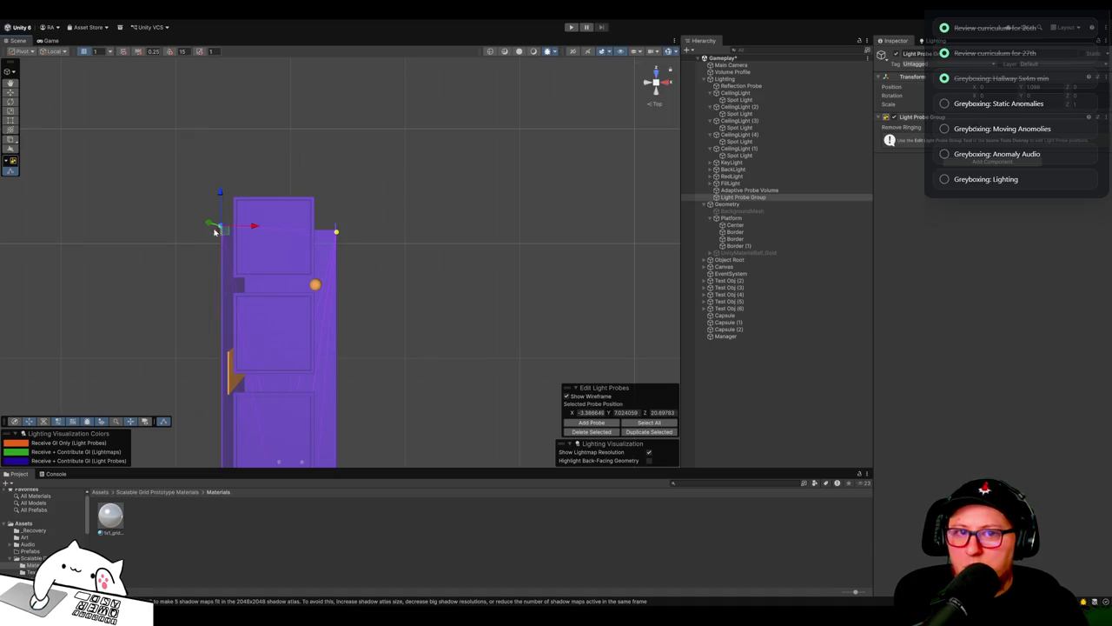
{"action": "scroll", "coordinate": [640, 176], "scroll_direction": "down", "scroll_amount": 2}
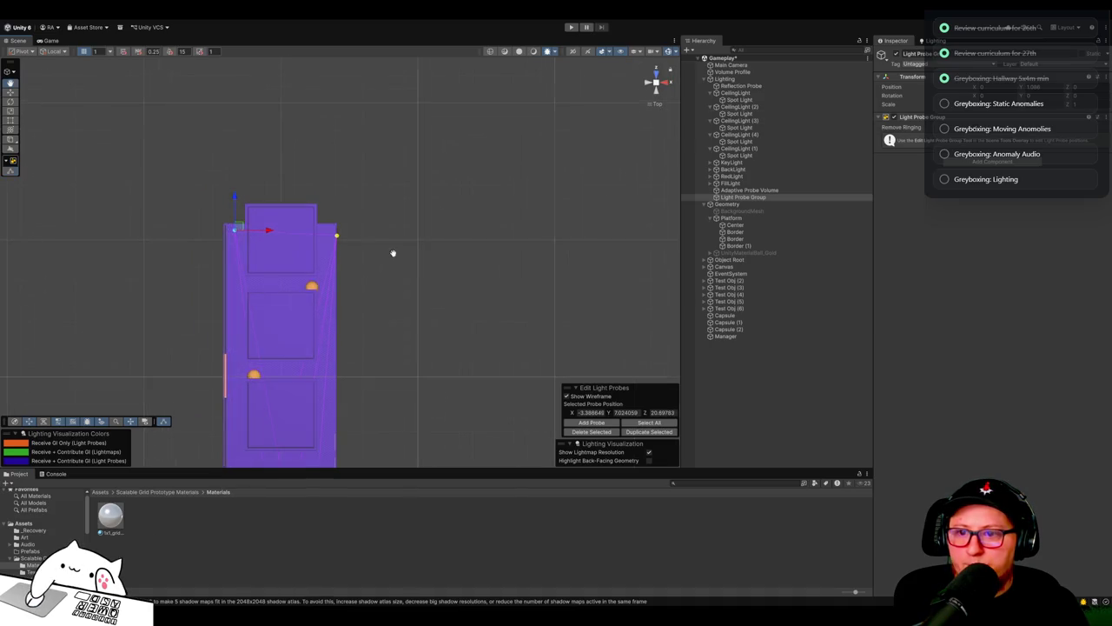
{"action": "left_click_drag", "start_coordinate": [393, 253], "coordinate": [455, 244]}
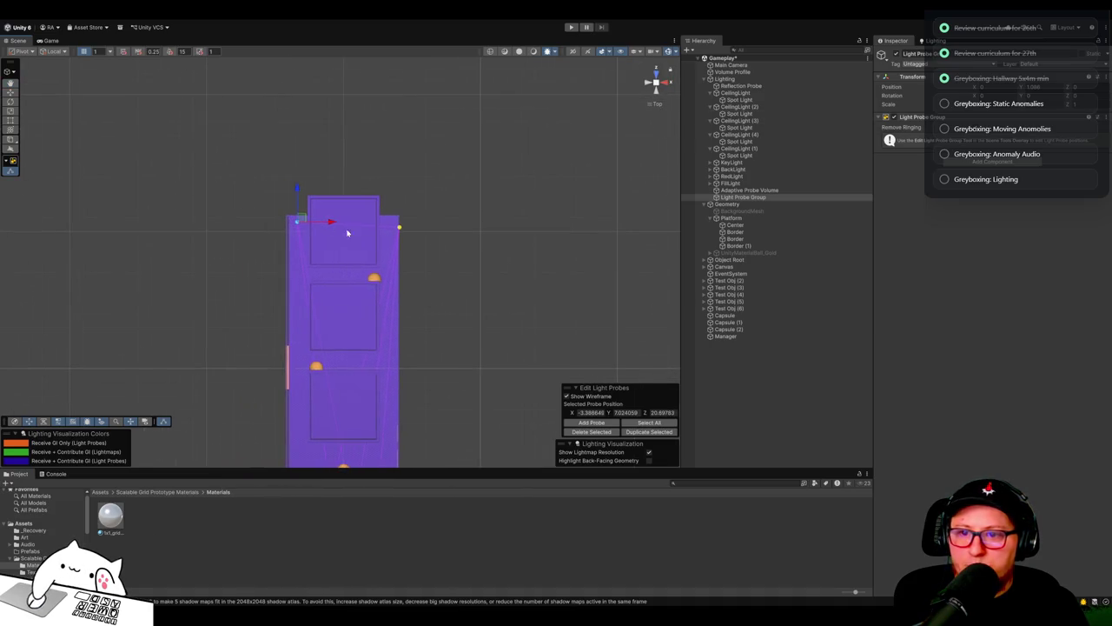
{"action": "left_click_drag", "start_coordinate": [305, 221], "coordinate": [297, 218]}
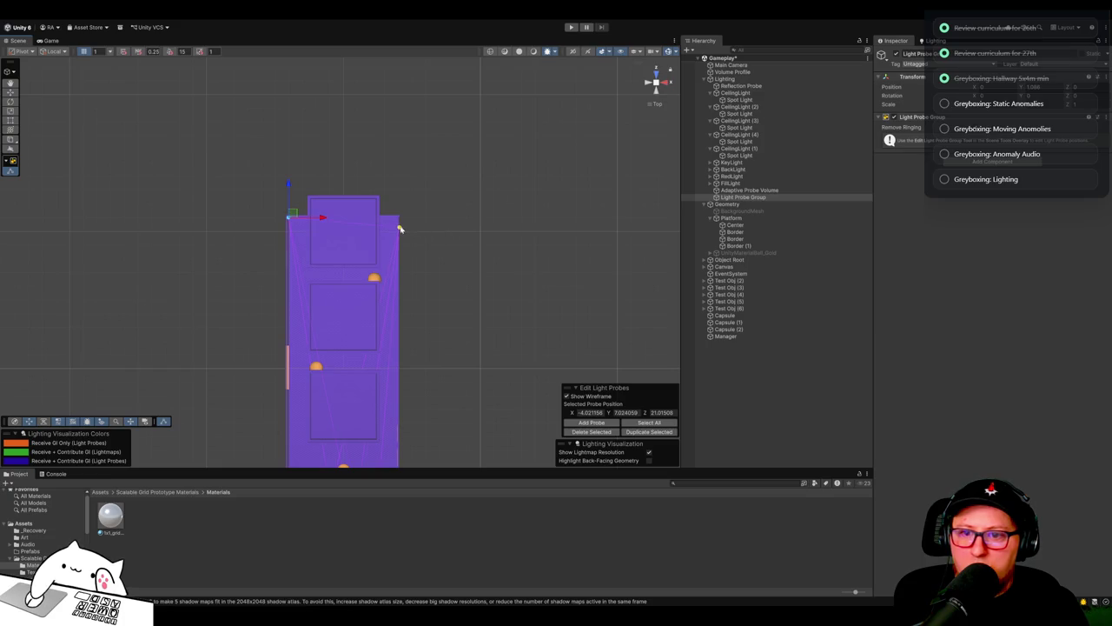
{"action": "mouse_move", "coordinate": [401, 228]}
{"action": "left_mouse_down"}
{"action": "mouse_move", "coordinate": [403, 211]}
{"action": "mouse_move", "coordinate": [323, 208]}
{"action": "mouse_move", "coordinate": [484, 24]}
{"action": "left_mouse_up"}
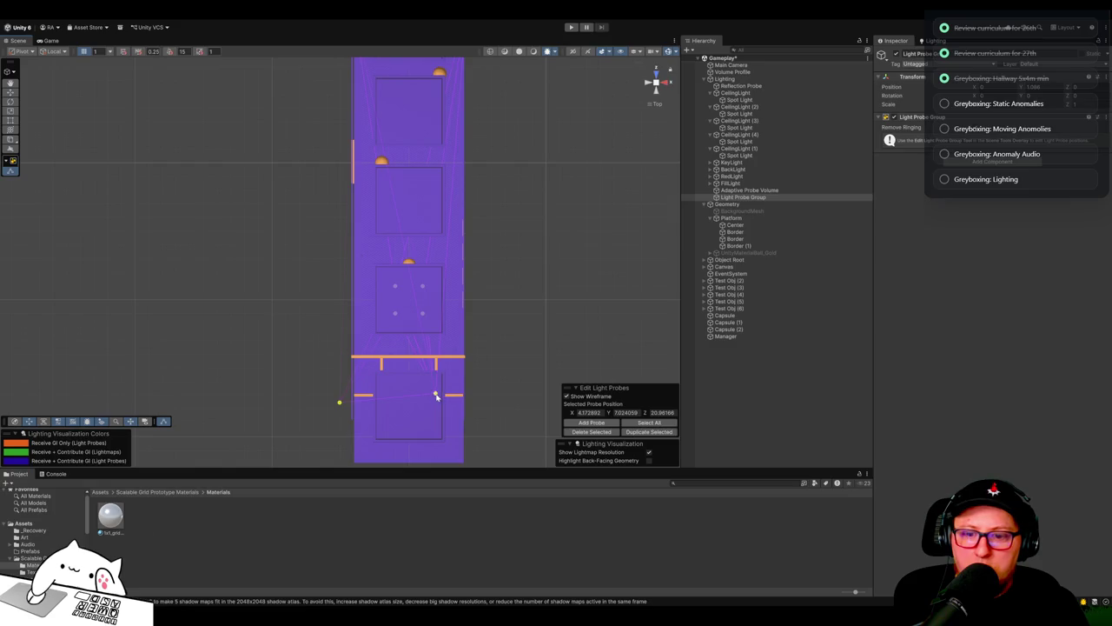
{"action": "mouse_move", "coordinate": [441, 396]}
{"action": "left_mouse_down"}
{"action": "mouse_move", "coordinate": [470, 365]}
{"action": "mouse_move", "coordinate": [470, 395]}
{"action": "left_mouse_up"}
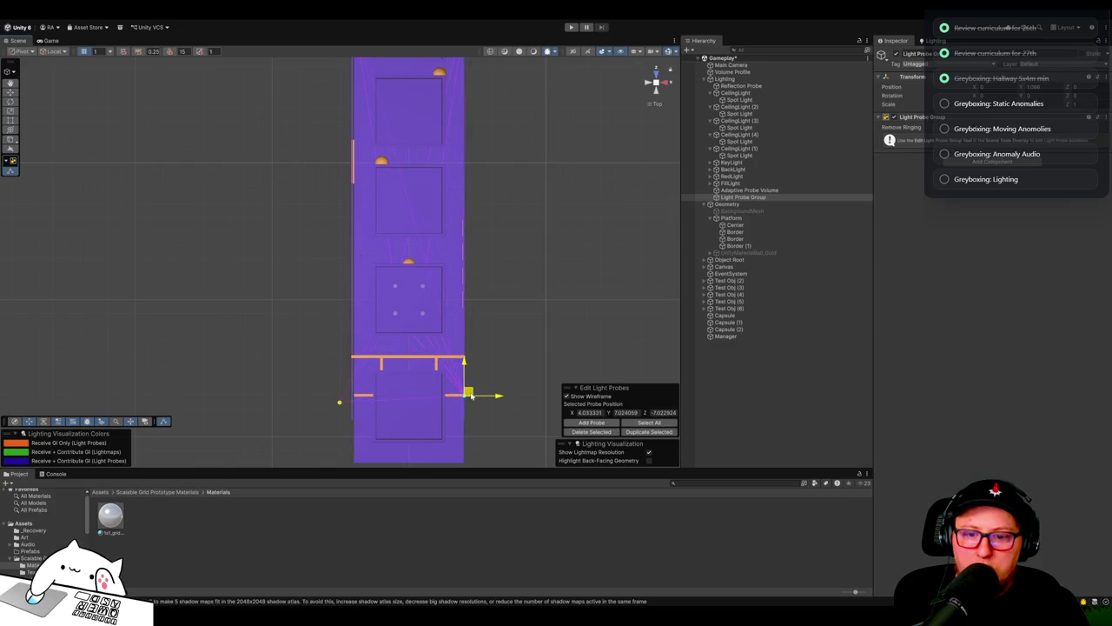
Step: Add a new light probe and move it down toward the doorway
{"action": "left_click", "coordinate": [357, 396]}
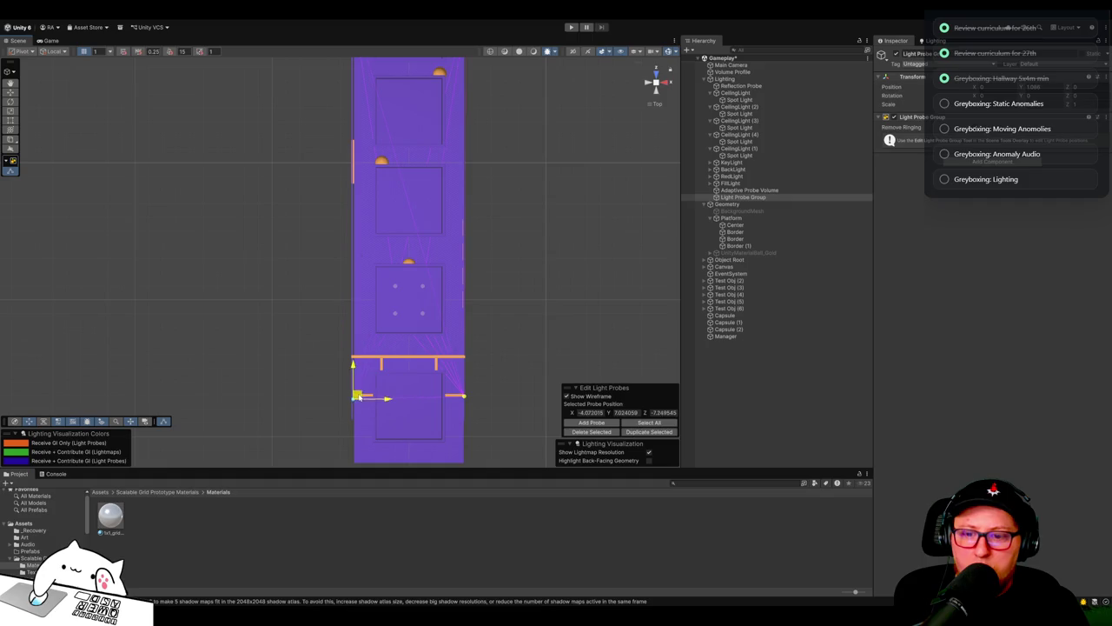
{"action": "mouse_move", "coordinate": [572, 293]}
{"action": "left_mouse_down"}
{"action": "mouse_move", "coordinate": [566, 368]}
{"action": "mouse_move", "coordinate": [571, 315]}
{"action": "mouse_move", "coordinate": [560, 296]}
{"action": "left_mouse_up"}
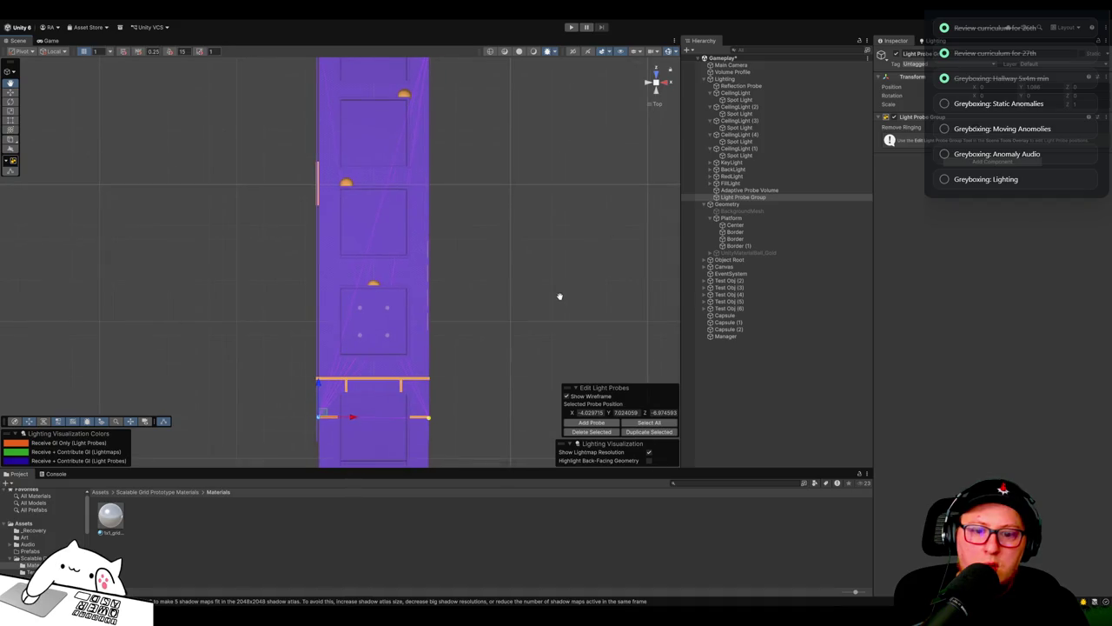
{"action": "left_click", "coordinate": [590, 422]}
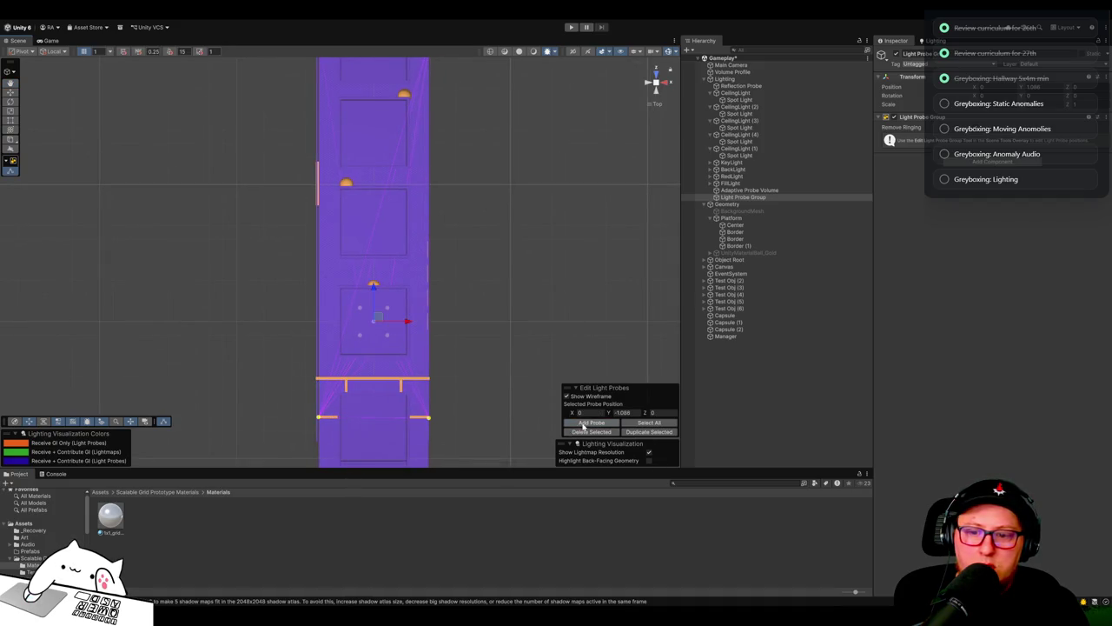
{"action": "left_click_drag", "start_coordinate": [378, 321], "coordinate": [375, 411]}
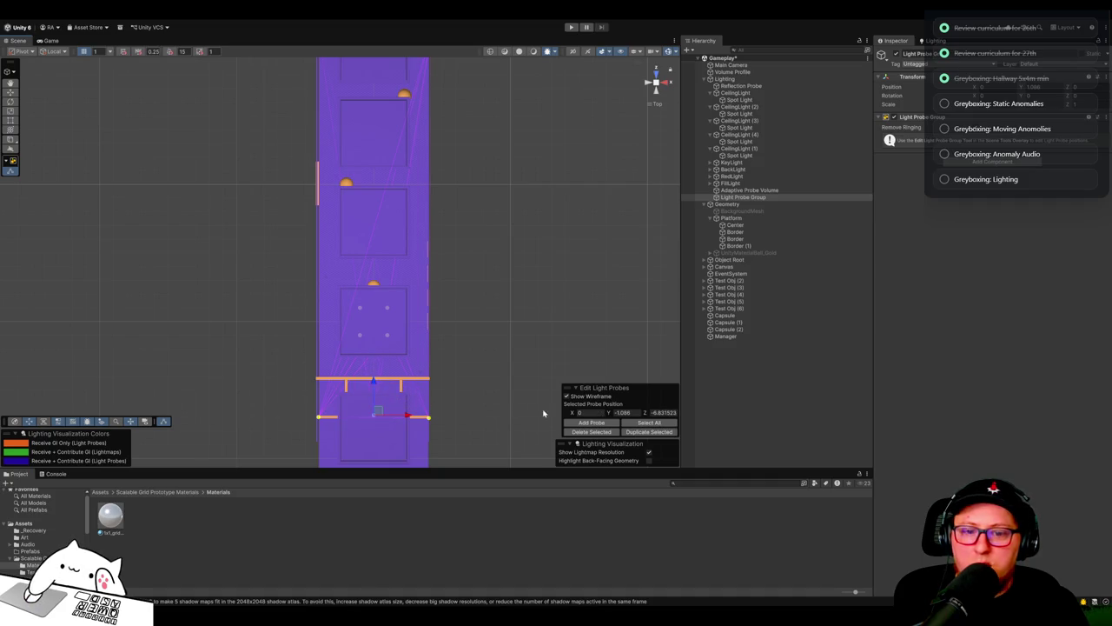
{"action": "mouse_move", "coordinate": [468, 299]}
{"action": "left_mouse_down"}
{"action": "mouse_move", "coordinate": [461, 270]}
{"action": "mouse_move", "coordinate": [529, 281]}
{"action": "mouse_move", "coordinate": [591, 221]}
{"action": "mouse_move", "coordinate": [637, 205]}
{"action": "mouse_move", "coordinate": [714, 207]}
{"action": "left_mouse_up"}
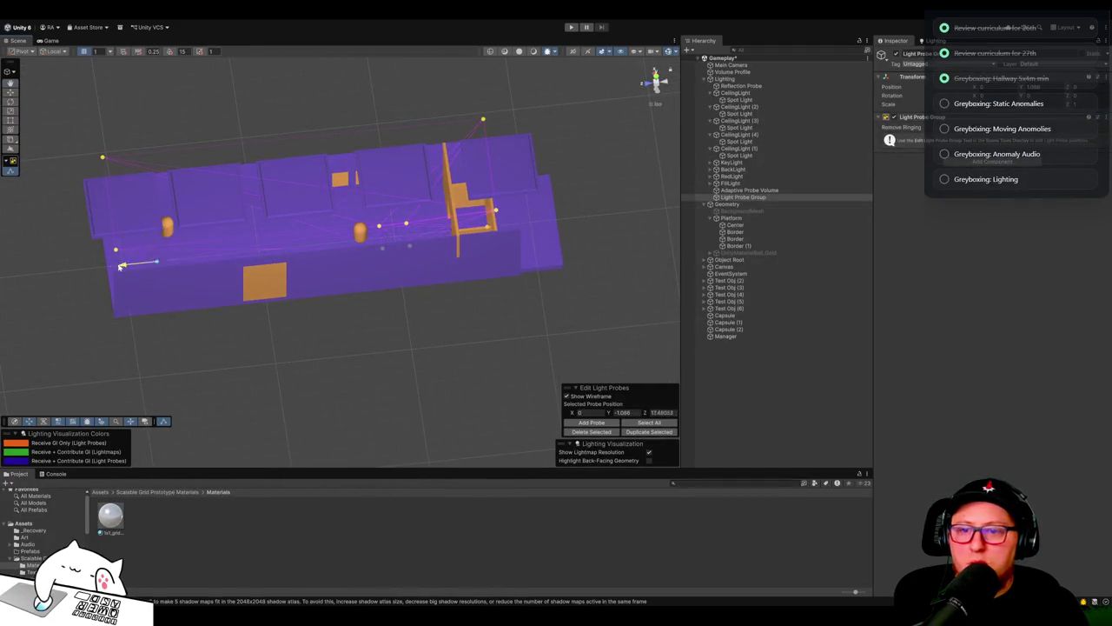
{"action": "mouse_move", "coordinate": [350, 303]}
{"action": "left_mouse_down"}
{"action": "mouse_move", "coordinate": [420, 295]}
{"action": "mouse_move", "coordinate": [341, 254]}
{"action": "mouse_move", "coordinate": [260, 252]}
{"action": "mouse_move", "coordinate": [377, 255]}
{"action": "mouse_move", "coordinate": [433, 271]}
{"action": "mouse_move", "coordinate": [390, 315]}
{"action": "mouse_move", "coordinate": [200, 303]}
{"action": "left_mouse_up"}
{"action": "mouse_move", "coordinate": [655, 108]}
{"action": "left_mouse_down"}
{"action": "mouse_move", "coordinate": [504, 186]}
{"action": "mouse_move", "coordinate": [508, 177]}
{"action": "left_mouse_up"}
Step: Re-enter Edit Light Probes and move a corridor probe further down the hallway
{"action": "left_click", "coordinate": [342, 275]}
{"action": "mouse_move", "coordinate": [343, 261]}
{"action": "left_mouse_down"}
{"action": "mouse_move", "coordinate": [487, 162]}
{"action": "mouse_move", "coordinate": [445, 135]}
{"action": "mouse_move", "coordinate": [174, 201]}
{"action": "mouse_move", "coordinate": [200, 253]}
{"action": "mouse_move", "coordinate": [201, 219]}
{"action": "mouse_move", "coordinate": [179, 211]}
{"action": "mouse_move", "coordinate": [128, 122]}
{"action": "mouse_move", "coordinate": [310, 246]}
{"action": "mouse_move", "coordinate": [507, 354]}
{"action": "mouse_move", "coordinate": [325, 256]}
{"action": "mouse_move", "coordinate": [405, 189]}
{"action": "mouse_move", "coordinate": [351, 315]}
{"action": "mouse_move", "coordinate": [258, 377]}
{"action": "mouse_move", "coordinate": [358, 377]}
{"action": "mouse_move", "coordinate": [428, 319]}
{"action": "left_mouse_up"}
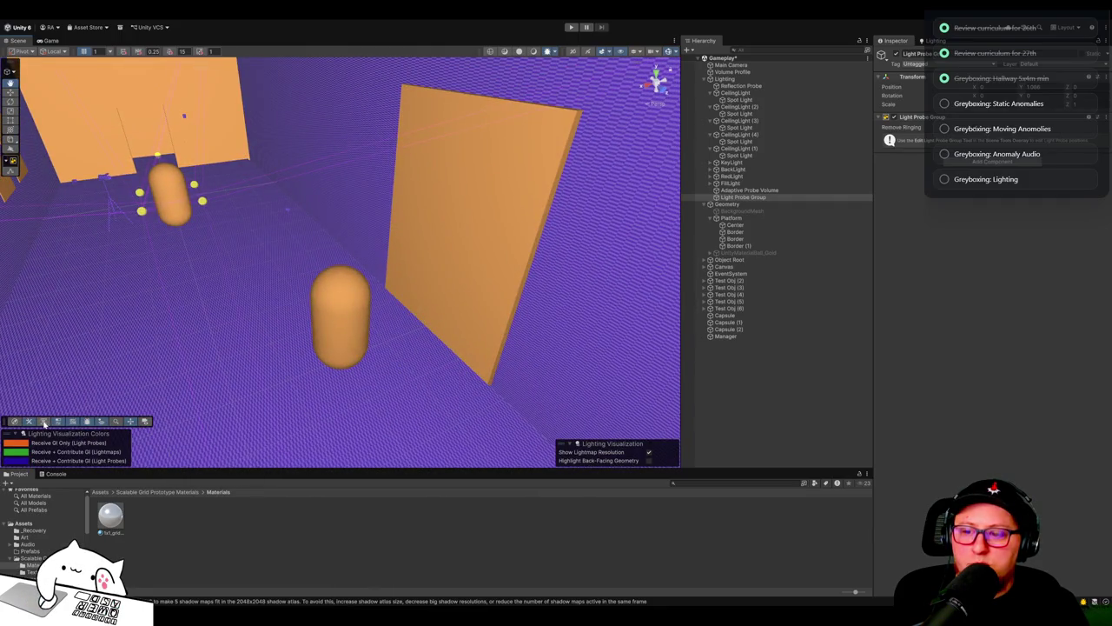
{"action": "left_click", "coordinate": [12, 171]}
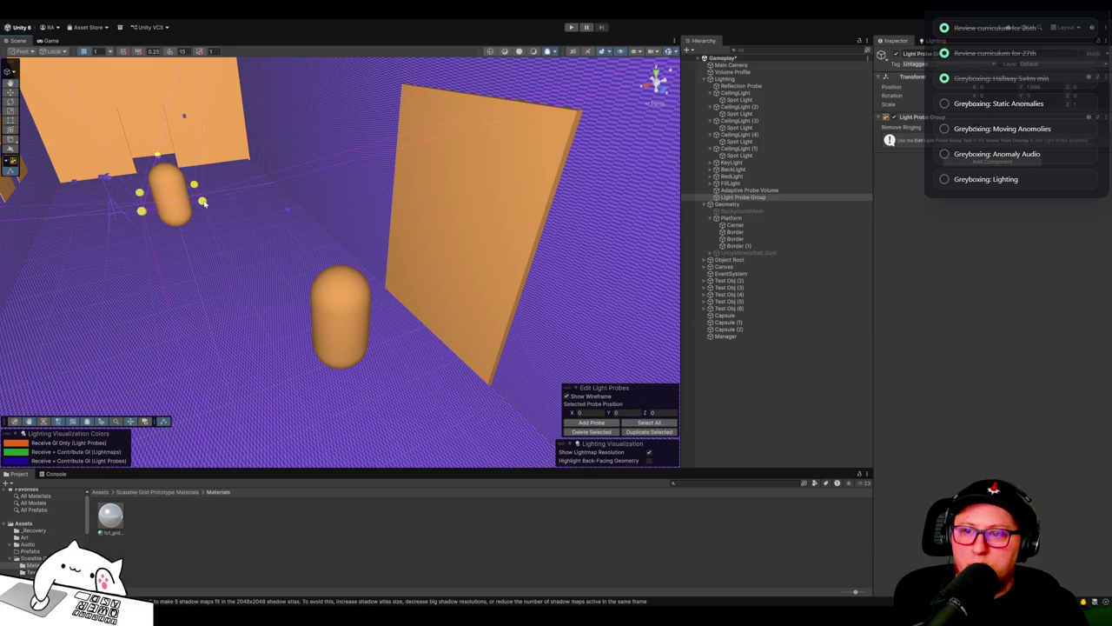
{"action": "mouse_move", "coordinate": [266, 216]}
{"action": "left_mouse_down"}
{"action": "mouse_move", "coordinate": [260, 209]}
{"action": "mouse_move", "coordinate": [434, 386]}
{"action": "mouse_move", "coordinate": [447, 417]}
{"action": "left_mouse_up"}
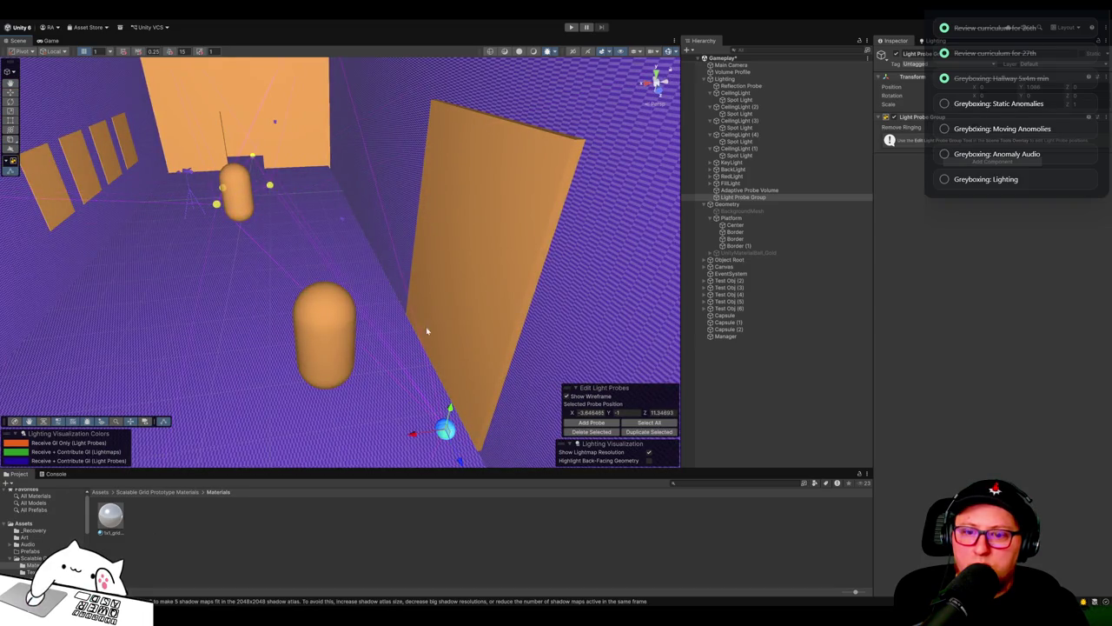
{"action": "key", "text": "f"}
{"action": "mouse_move", "coordinate": [198, 312]}
{"action": "left_mouse_down"}
{"action": "mouse_move", "coordinate": [464, 317]}
{"action": "mouse_move", "coordinate": [572, 264]}
{"action": "left_mouse_up"}
{"action": "mouse_move", "coordinate": [450, 324]}
{"action": "left_mouse_down"}
{"action": "mouse_move", "coordinate": [501, 333]}
{"action": "mouse_move", "coordinate": [283, 333]}
{"action": "mouse_move", "coordinate": [202, 350]}
{"action": "left_mouse_up"}
{"action": "mouse_move", "coordinate": [400, 277]}
{"action": "left_mouse_down"}
{"action": "mouse_move", "coordinate": [373, 226]}
{"action": "mouse_move", "coordinate": [404, 84]}
{"action": "mouse_move", "coordinate": [259, 219]}
{"action": "mouse_move", "coordinate": [197, 469]}
{"action": "left_mouse_up"}
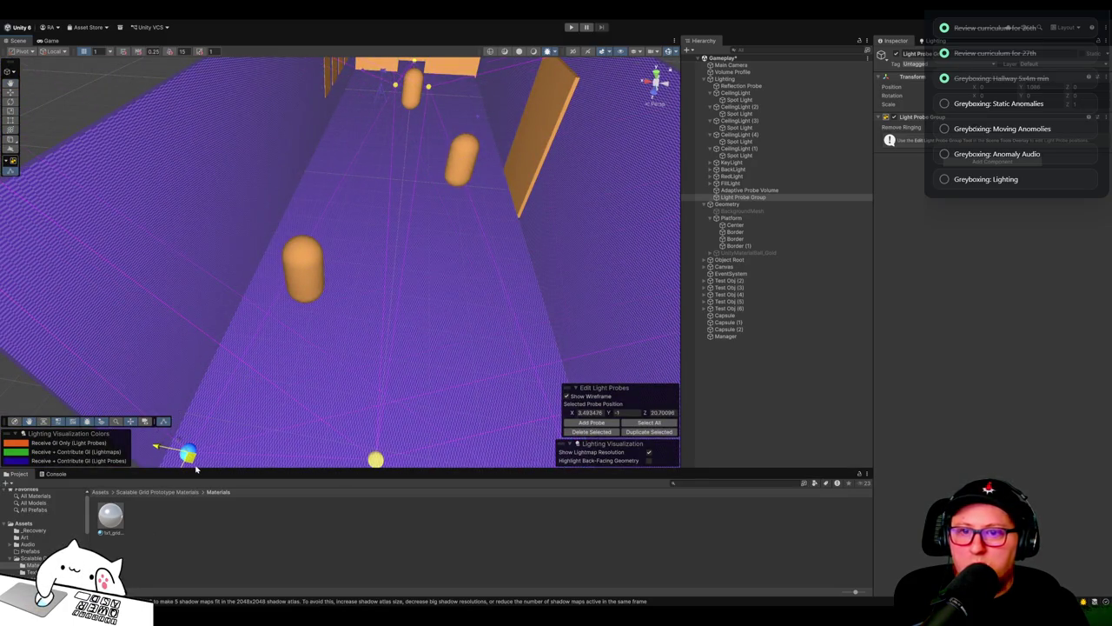
{"action": "left_click_drag", "start_coordinate": [416, 252], "coordinate": [437, 184]}
{"action": "left_click_drag", "start_coordinate": [442, 164], "coordinate": [388, 379]}
{"action": "mouse_move", "coordinate": [475, 355]}
{"action": "left_mouse_down"}
{"action": "mouse_move", "coordinate": [509, 365]}
{"action": "mouse_move", "coordinate": [555, 351]}
{"action": "left_mouse_up"}
Step: Move the floor probe near the right wall, reposition the yellow probe, and delete a stray probe
{"action": "left_click", "coordinate": [372, 382]}
{"action": "mouse_move", "coordinate": [368, 384]}
{"action": "left_mouse_down"}
{"action": "mouse_move", "coordinate": [484, 309]}
{"action": "mouse_move", "coordinate": [550, 243]}
{"action": "left_mouse_up"}
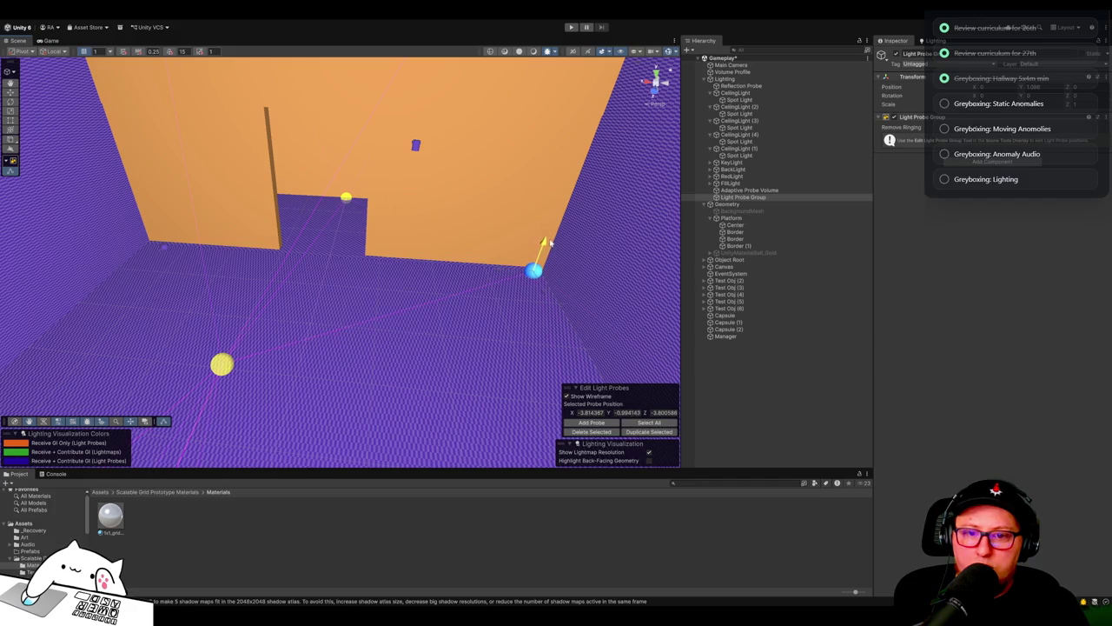
{"action": "left_click", "coordinate": [221, 365]}
{"action": "mouse_move", "coordinate": [221, 365]}
{"action": "left_mouse_down"}
{"action": "mouse_move", "coordinate": [146, 245]}
{"action": "mouse_move", "coordinate": [410, 298]}
{"action": "mouse_move", "coordinate": [265, 339]}
{"action": "left_mouse_up"}
{"action": "left_click", "coordinate": [573, 431]}
{"action": "mouse_move", "coordinate": [500, 291]}
{"action": "left_mouse_down"}
{"action": "mouse_move", "coordinate": [463, 300]}
{"action": "mouse_move", "coordinate": [310, 290]}
{"action": "left_mouse_up"}
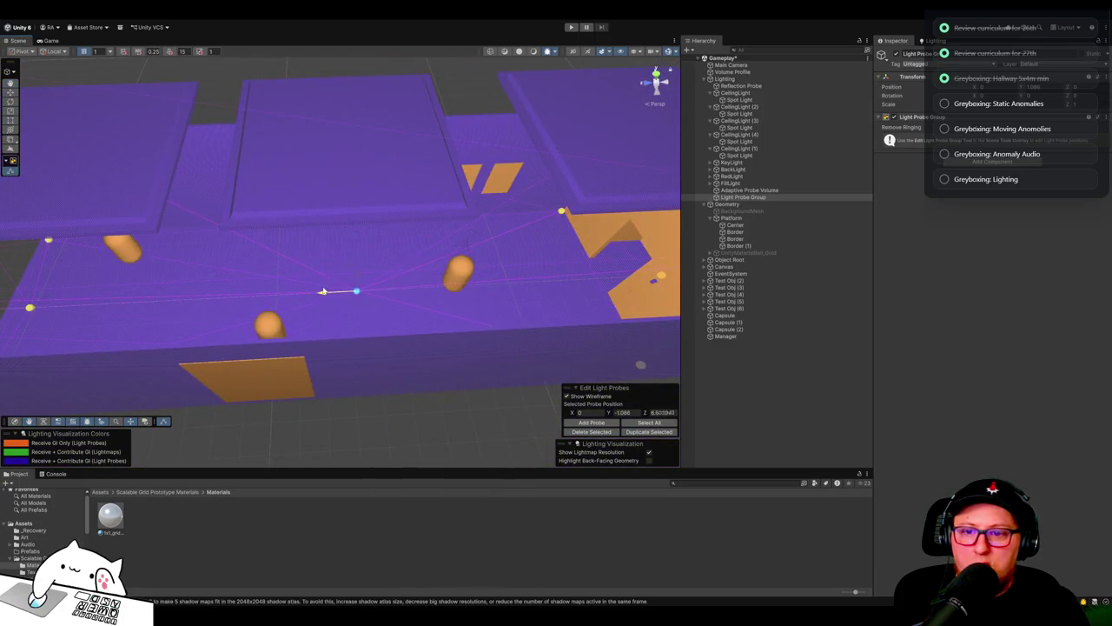
Step: Add another probe, raise probes above the floor along the corridor, and restore lit shading
{"action": "left_click", "coordinate": [603, 424]}
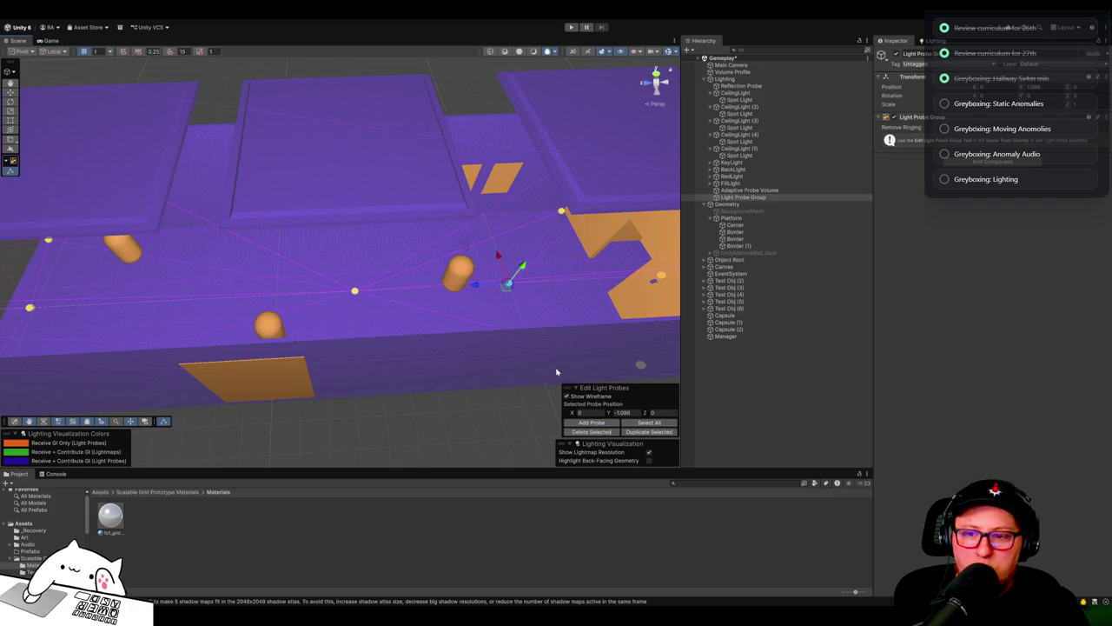
{"action": "left_click", "coordinate": [608, 424]}
{"action": "left_click_drag", "start_coordinate": [529, 267], "coordinate": [545, 169]}
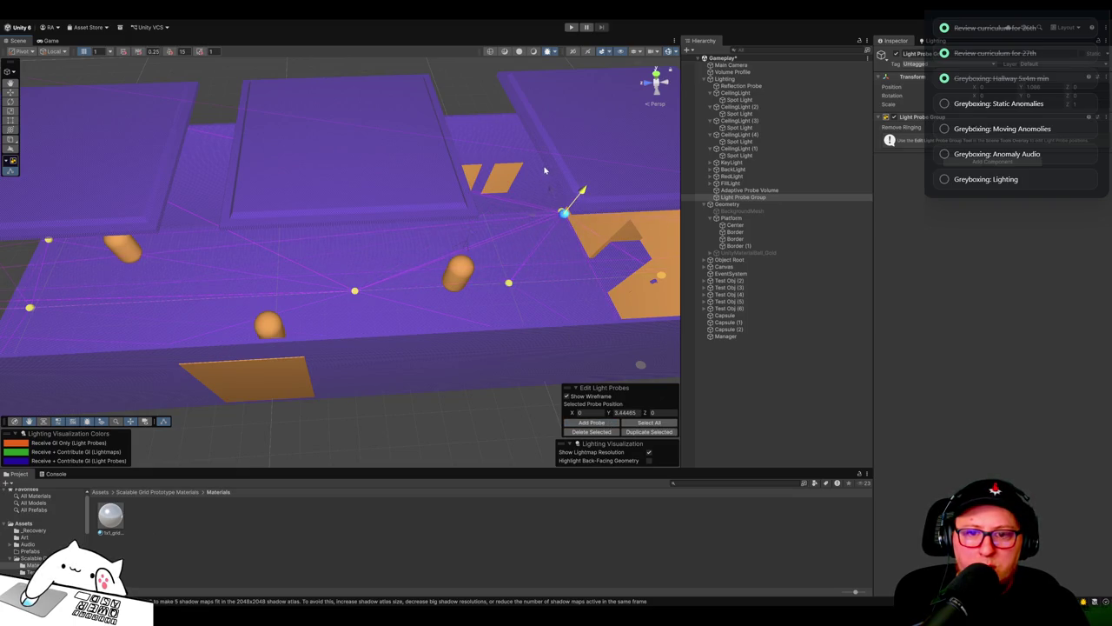
{"action": "left_click", "coordinate": [354, 293]}
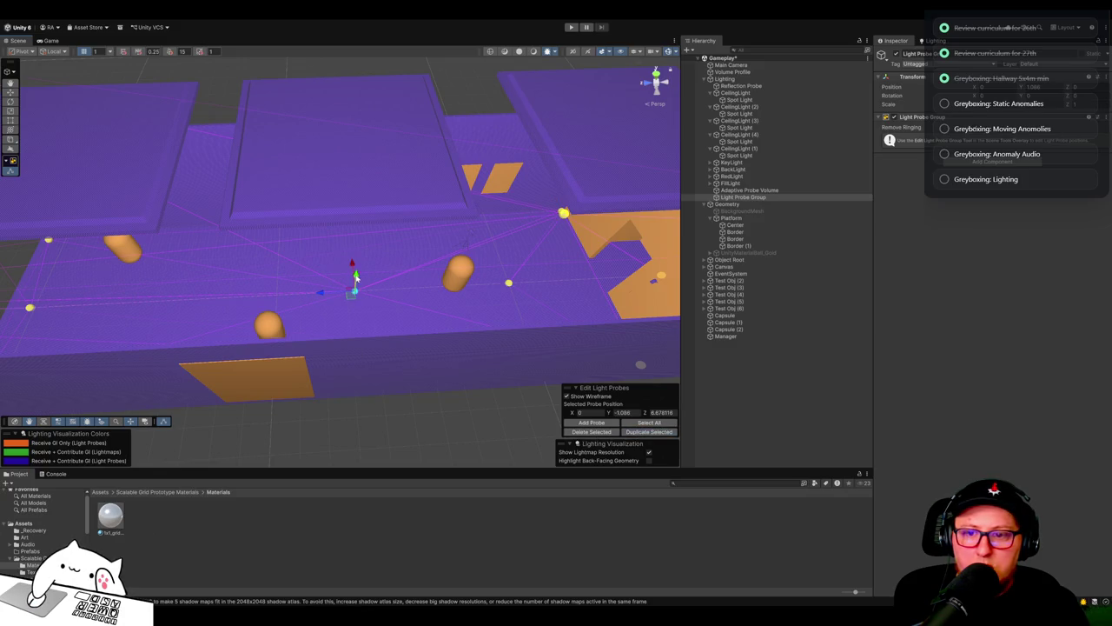
{"action": "left_click_drag", "start_coordinate": [356, 257], "coordinate": [361, 187]}
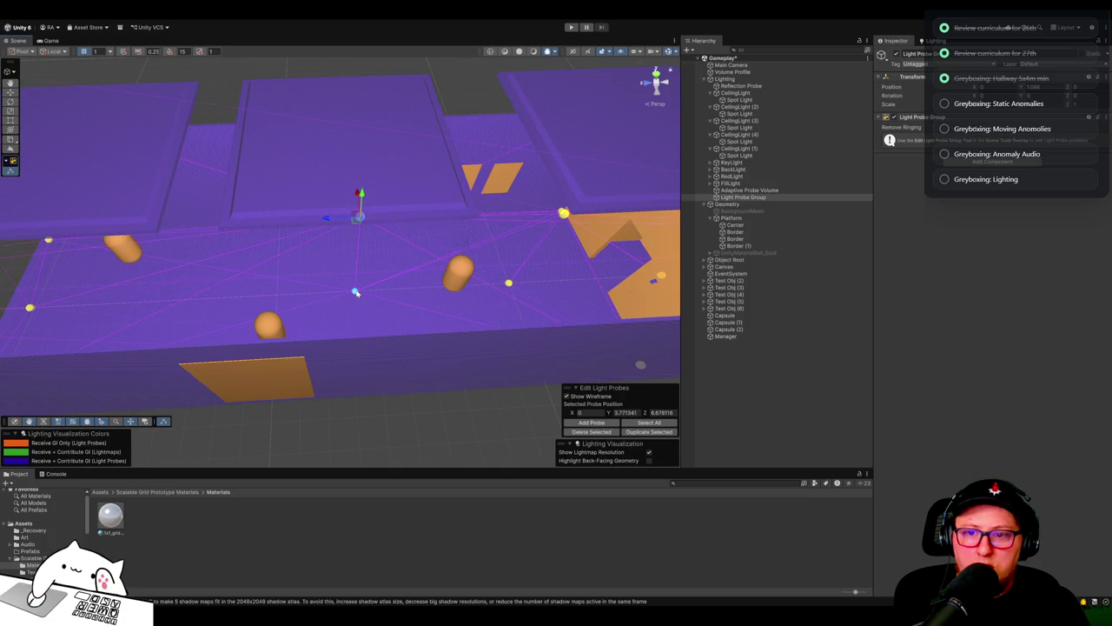
{"action": "mouse_move", "coordinate": [326, 222]}
{"action": "left_mouse_down"}
{"action": "mouse_move", "coordinate": [52, 229]}
{"action": "mouse_move", "coordinate": [98, 227]}
{"action": "left_mouse_up"}
{"action": "left_click_drag", "start_coordinate": [459, 338], "coordinate": [525, 301]}
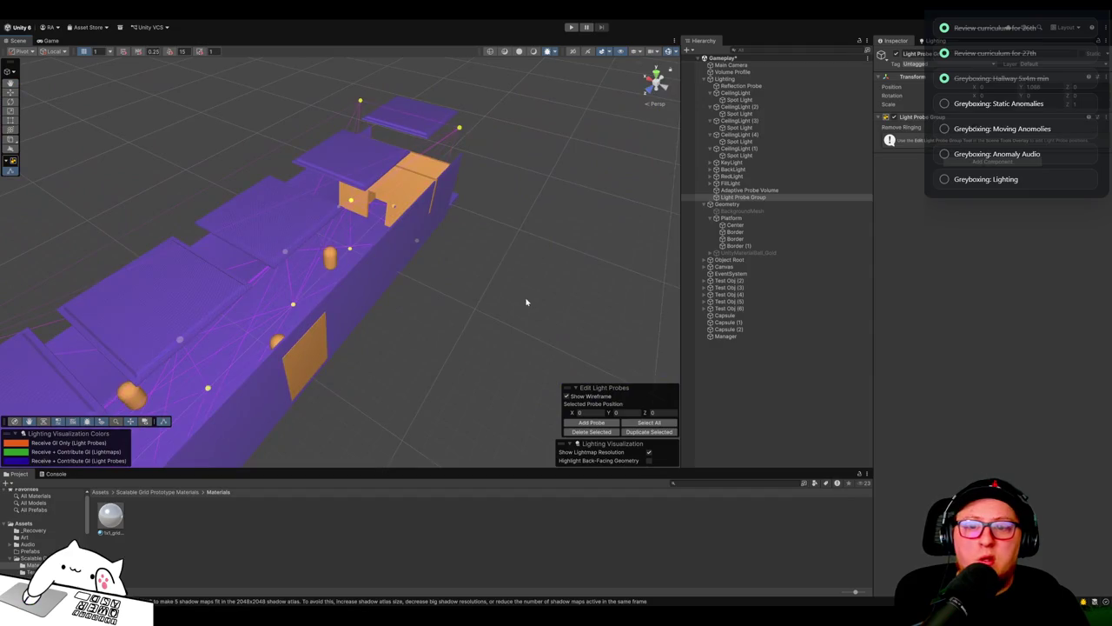
{"action": "left_click", "coordinate": [520, 52]}
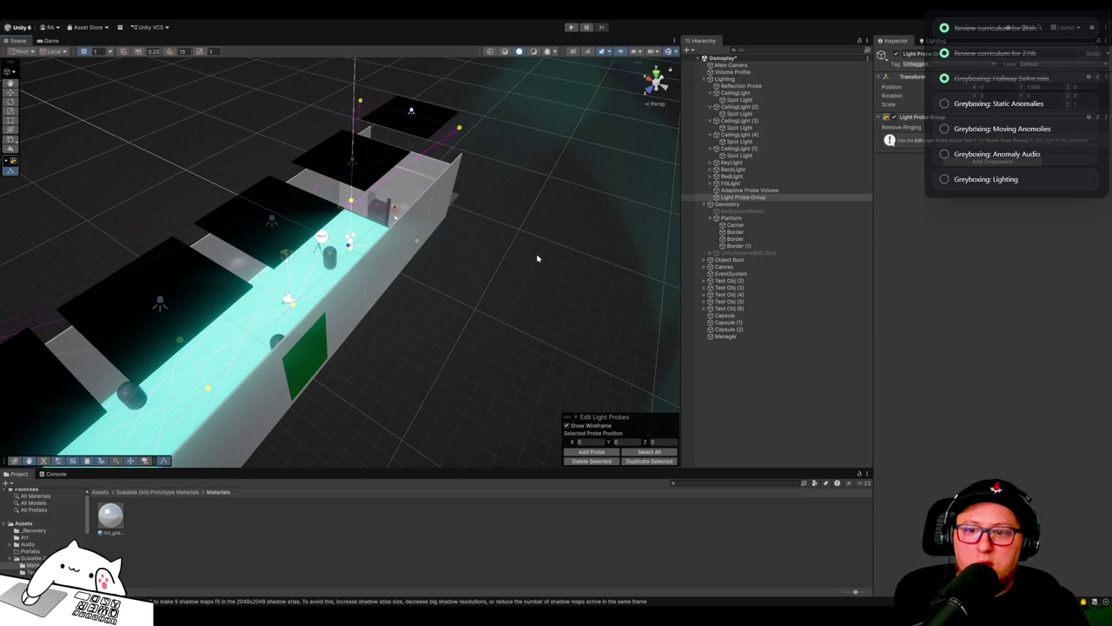
Step: Show the Lighting settings and orbit close to inspect the corridor's lighting
{"action": "left_click", "coordinate": [942, 41]}
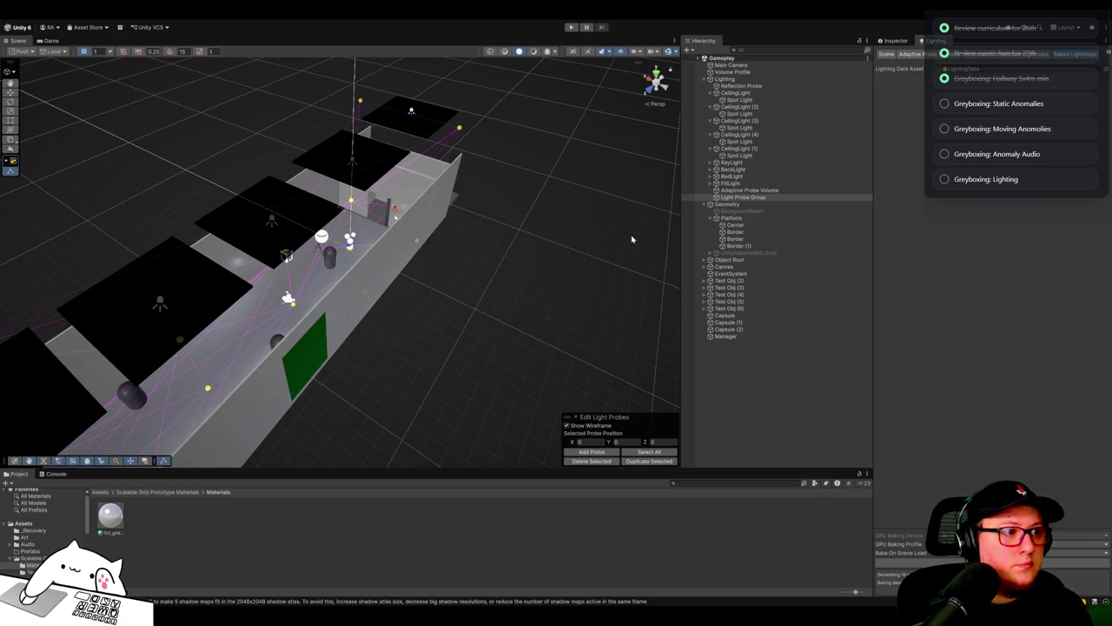
{"action": "left_click_drag", "start_coordinate": [597, 285], "coordinate": [583, 308]}
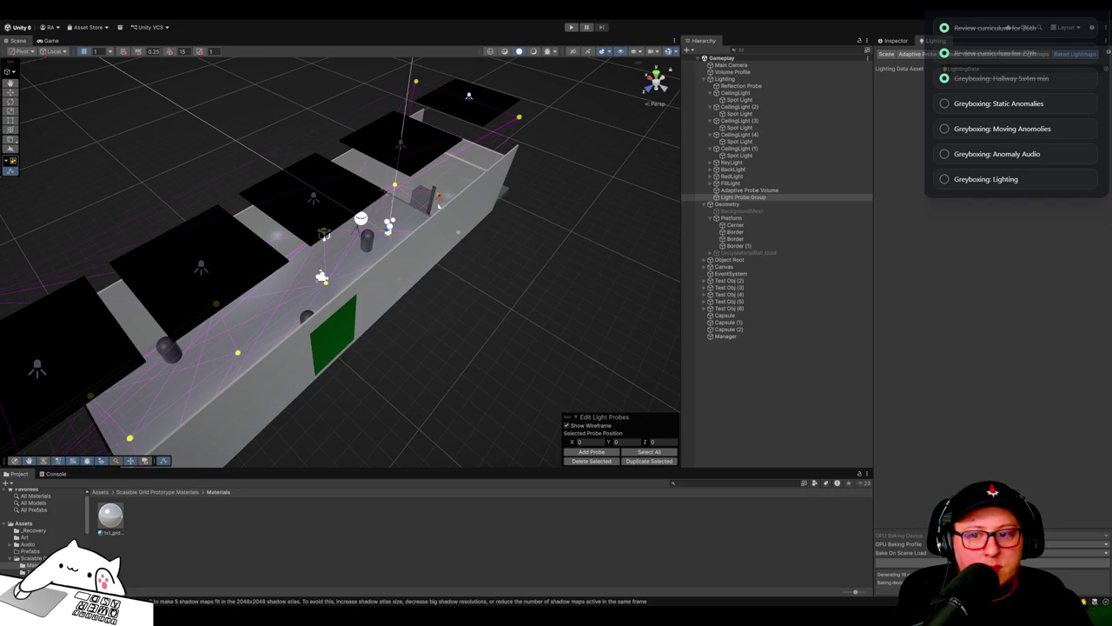
{"action": "left_click_drag", "start_coordinate": [438, 205], "coordinate": [511, 173]}
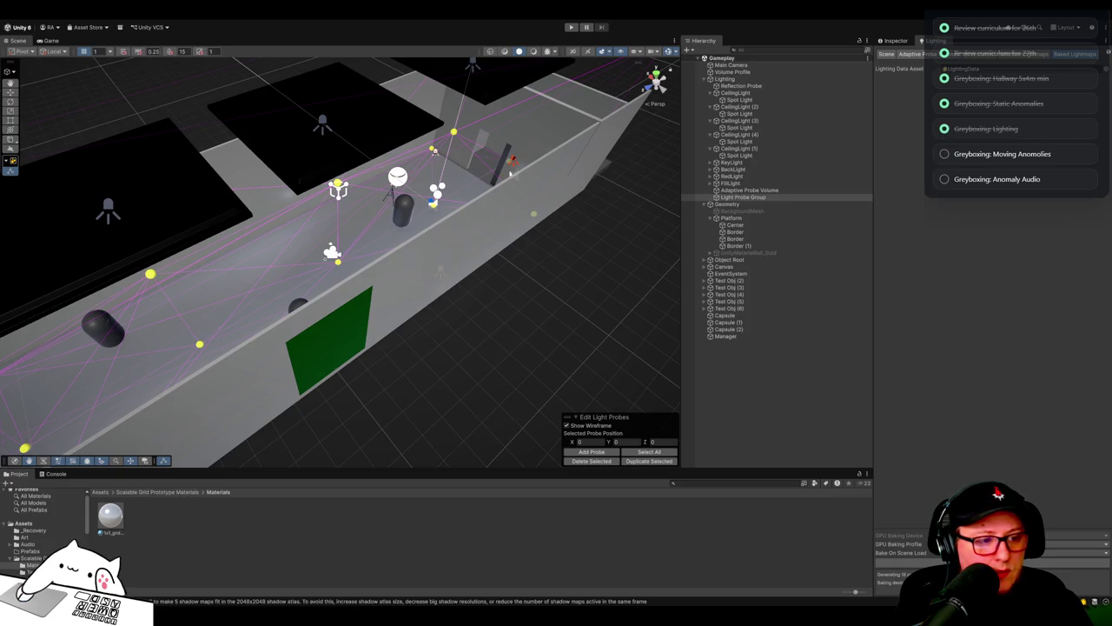
{"action": "left_click_drag", "start_coordinate": [510, 172], "coordinate": [496, 282]}
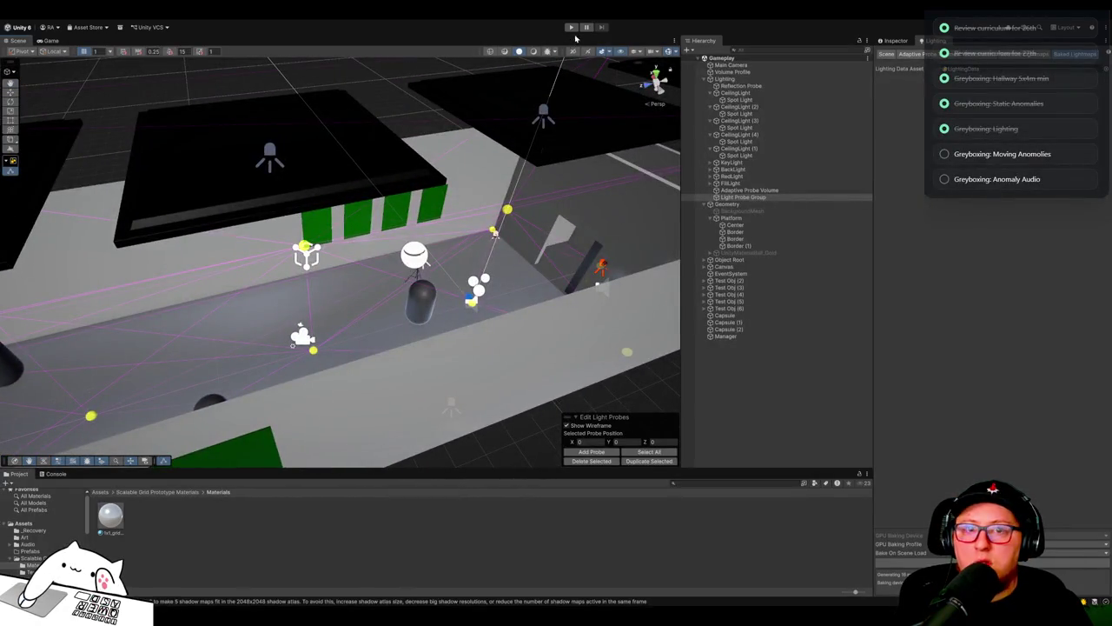
Step: Enter Play mode and view the Manager under DontDestroyOnLoad in the Inspector from the Scene view
{"action": "key", "text": "ctrl+p"}
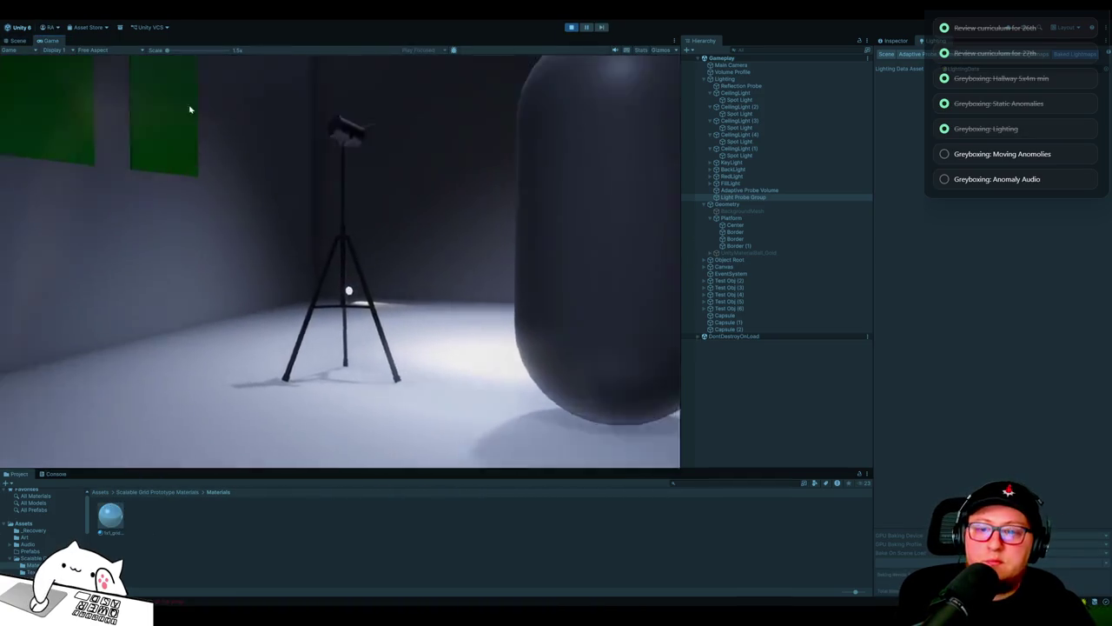
{"action": "key", "text": "ctrl+1"}
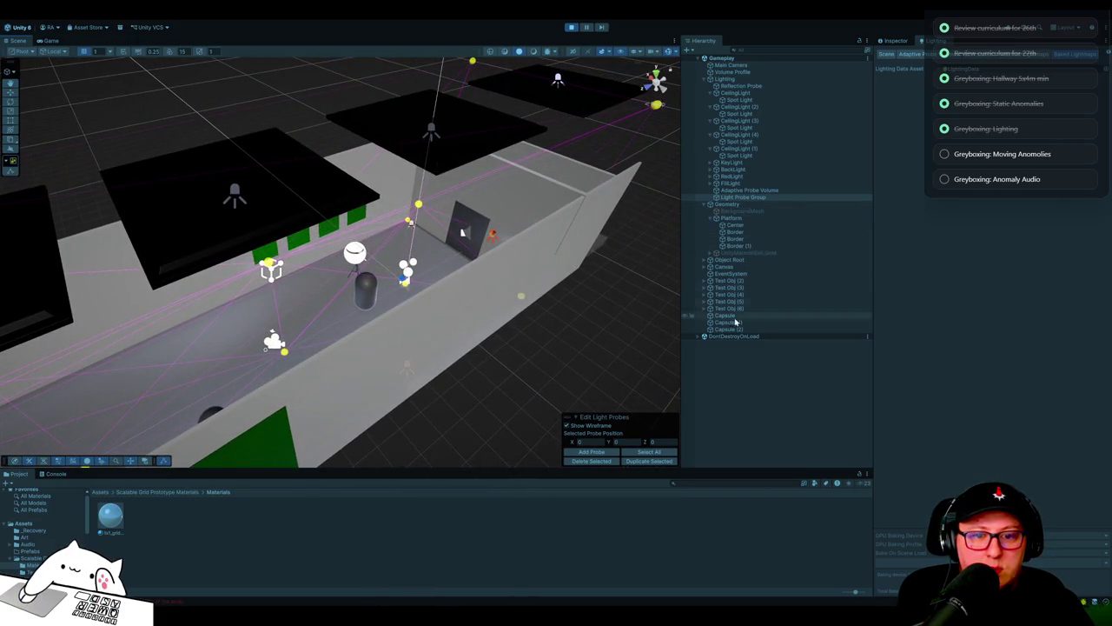
{"action": "left_click", "coordinate": [701, 338]}
{"action": "left_click", "coordinate": [723, 344]}
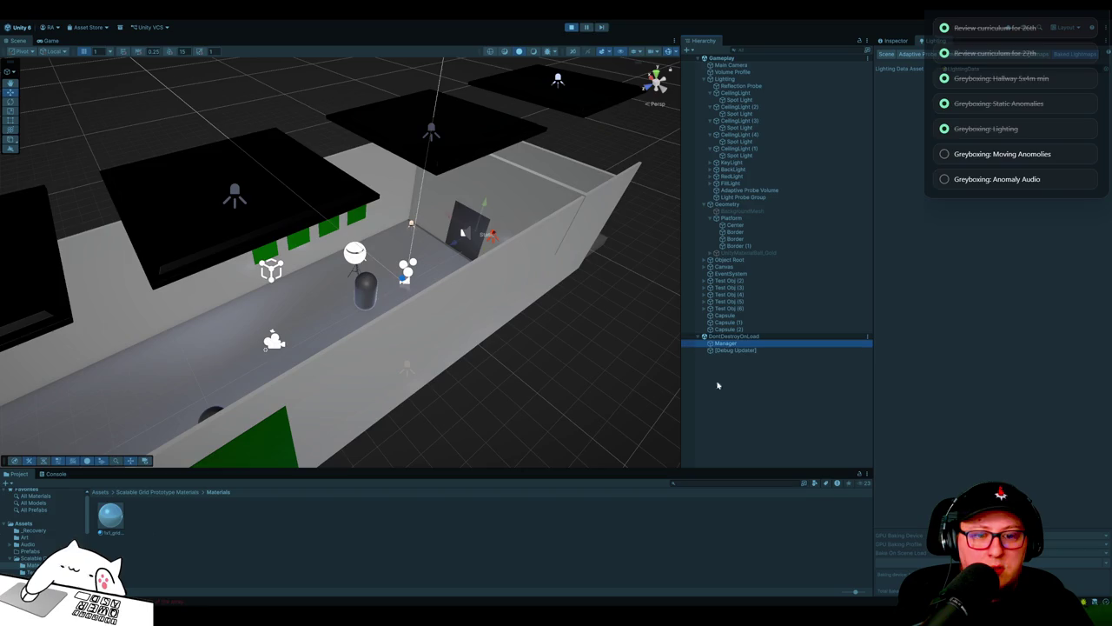
{"action": "left_click", "coordinate": [895, 41]}
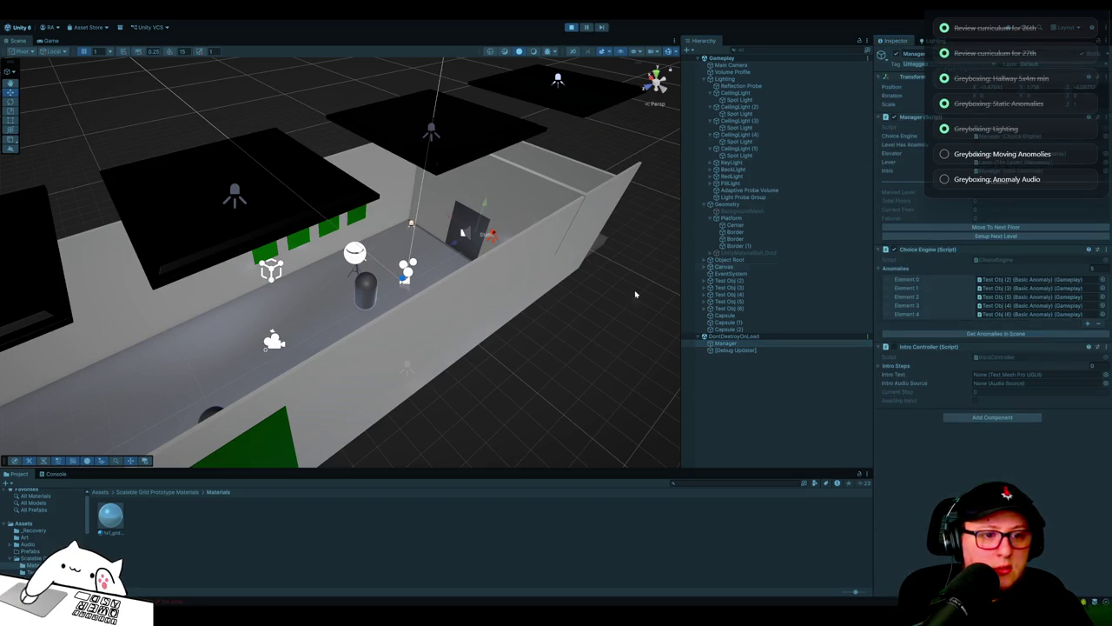
{"action": "mouse_move", "coordinate": [547, 332]}
{"action": "left_mouse_down", "text": "alt"}
{"action": "mouse_move", "coordinate": [564, 322]}
{"action": "mouse_move", "coordinate": [352, 308]}
{"action": "mouse_move", "coordinate": [547, 314]}
{"action": "left_mouse_up", "text": "alt"}
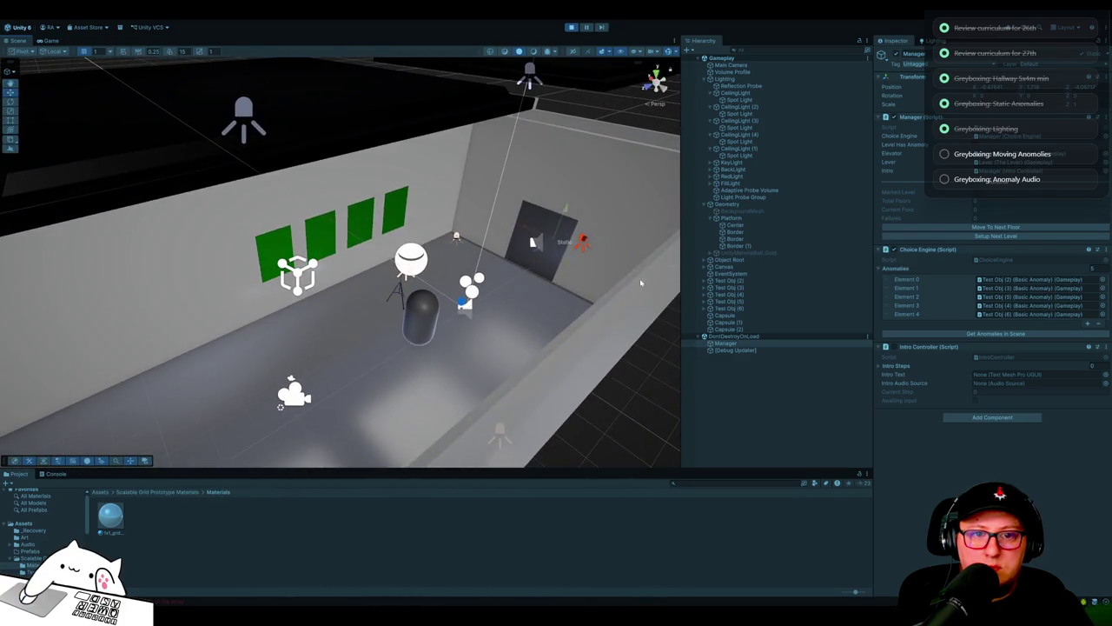
{"action": "left_click", "coordinate": [704, 79]}
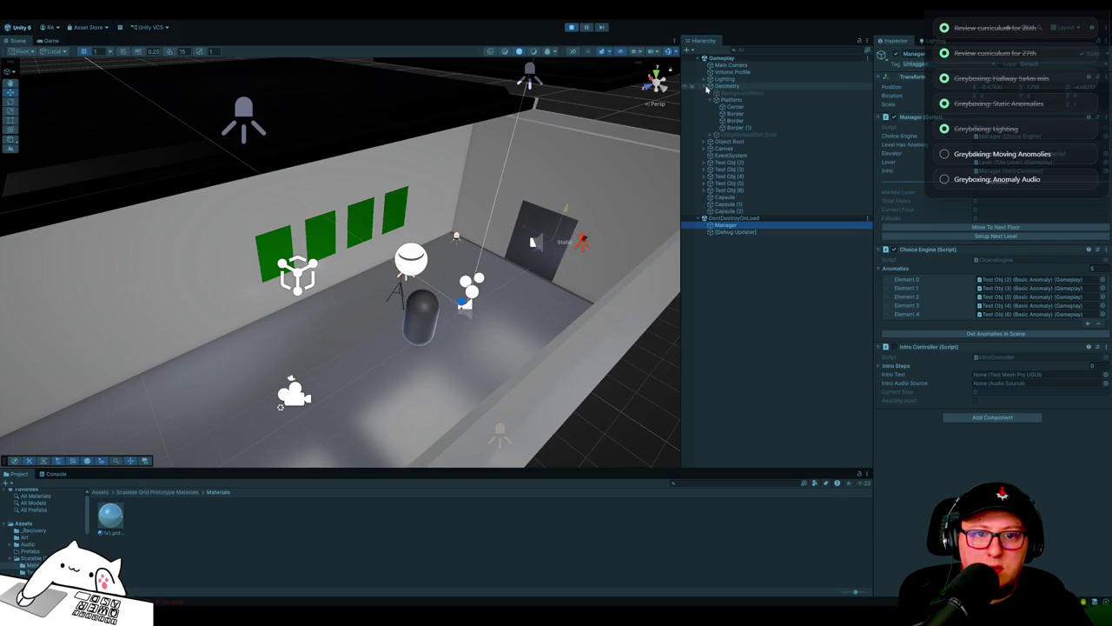
Step: Collapse the Geometry group and locate the elevator door objects in the corridor
{"action": "left_click", "coordinate": [707, 87]}
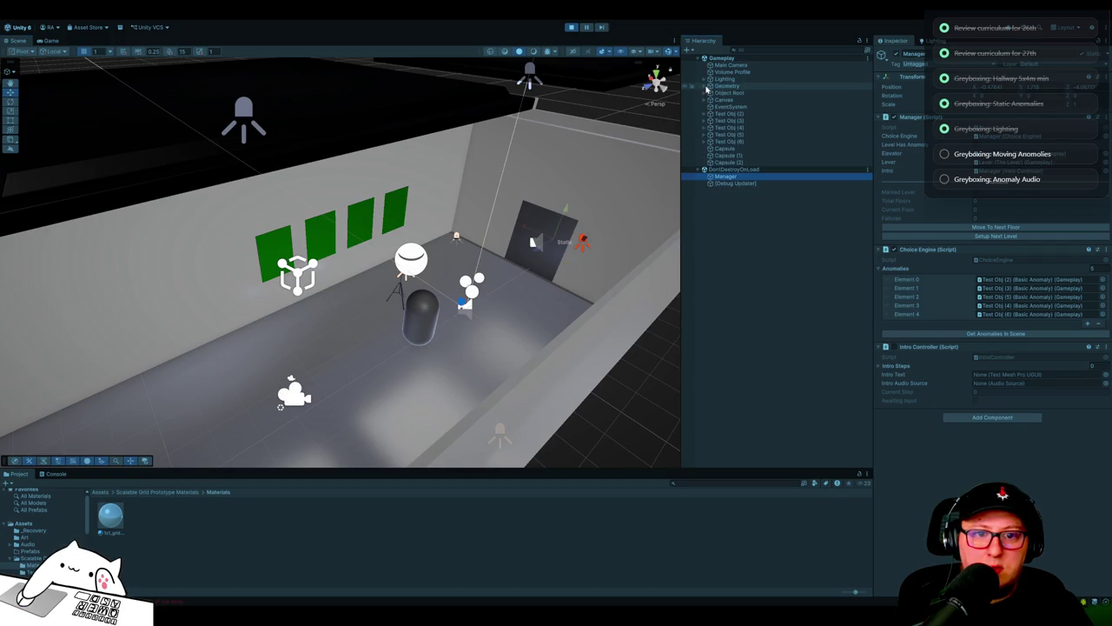
{"action": "left_click", "coordinate": [563, 232]}
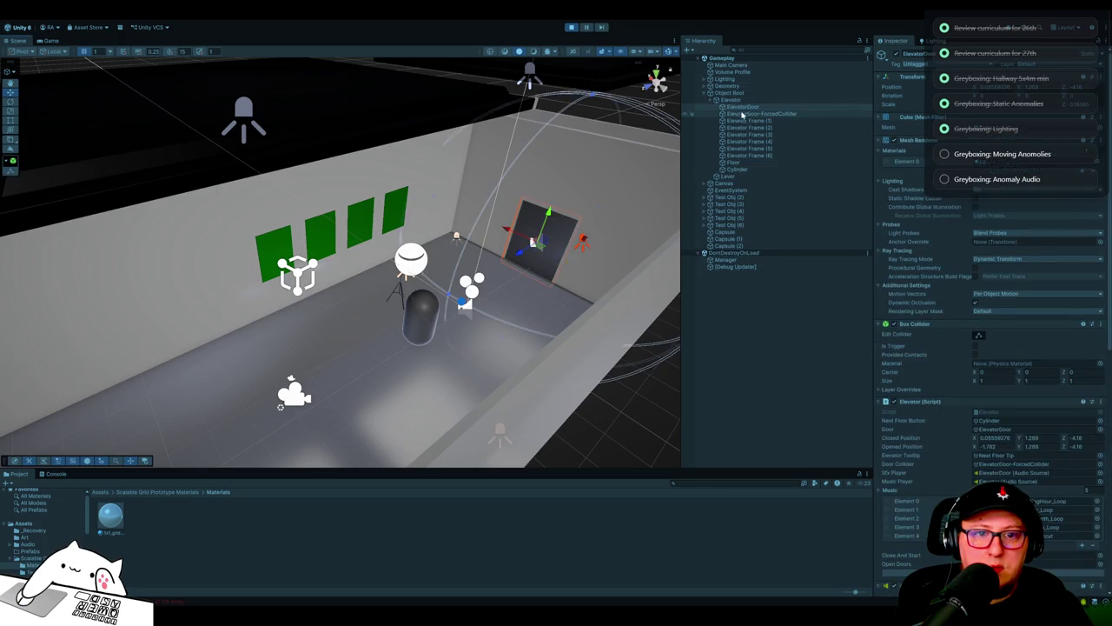
{"action": "left_click", "coordinate": [749, 101]}
{"action": "left_click", "coordinate": [743, 107]}
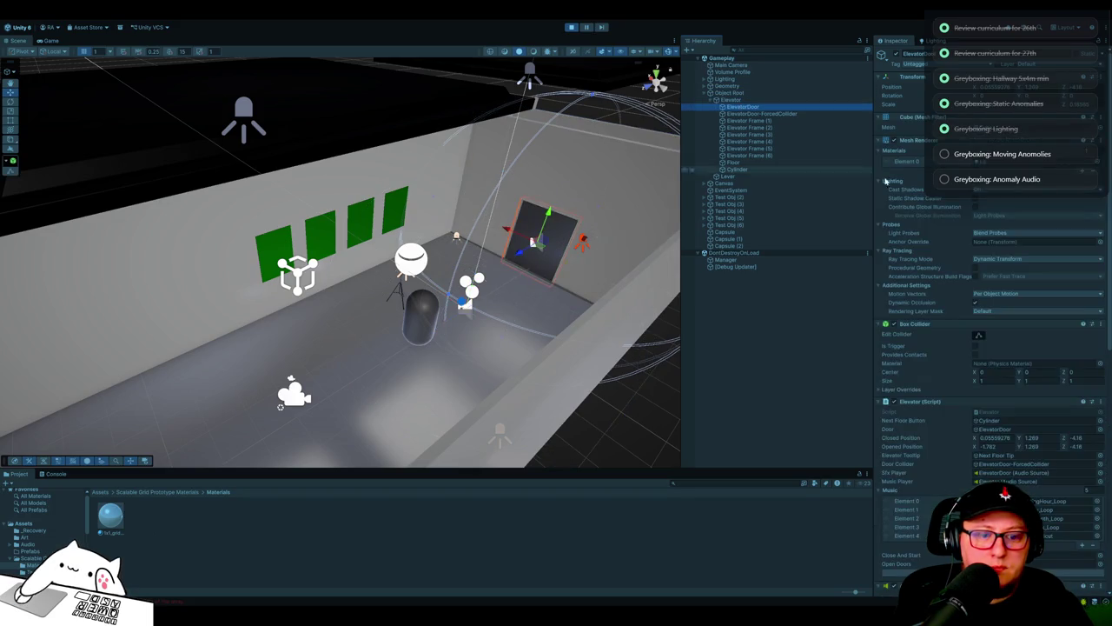
{"action": "scroll", "coordinate": [982, 330], "scroll_direction": "down", "scroll_amount": 5}
{"action": "mouse_move", "coordinate": [626, 321]}
{"action": "left_mouse_down"}
{"action": "mouse_move", "coordinate": [434, 332]}
{"action": "mouse_move", "coordinate": [532, 350]}
{"action": "mouse_move", "coordinate": [522, 347]}
{"action": "left_mouse_up"}
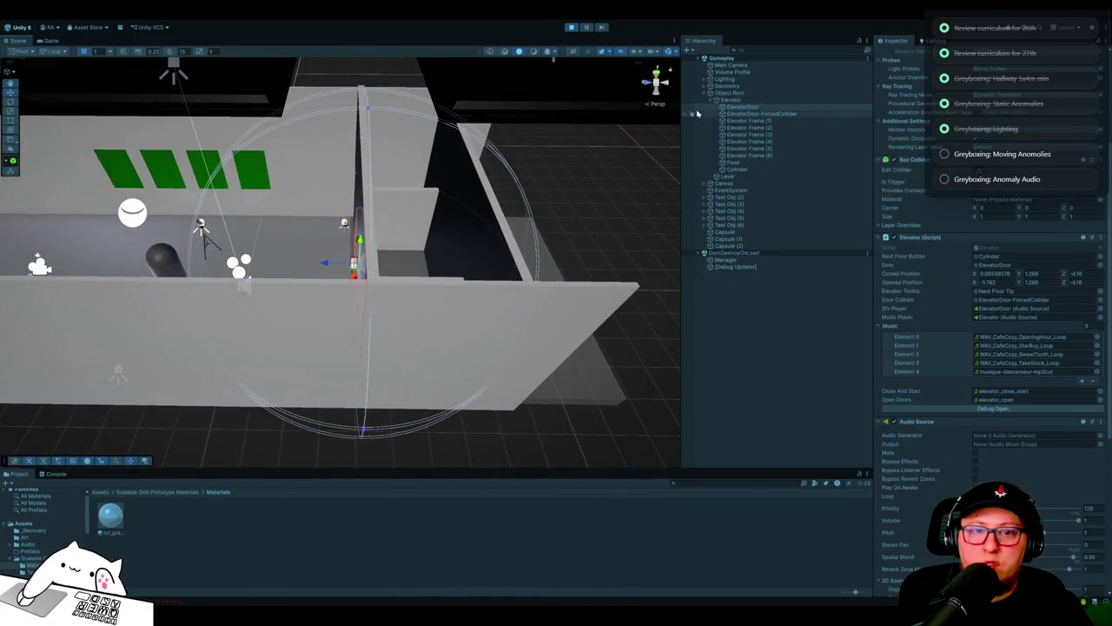
{"action": "left_click", "coordinate": [730, 65]}
{"action": "mouse_move", "coordinate": [363, 251]}
{"action": "left_mouse_down"}
{"action": "mouse_move", "coordinate": [292, 258]}
{"action": "mouse_move", "coordinate": [316, 253]}
{"action": "left_mouse_up"}
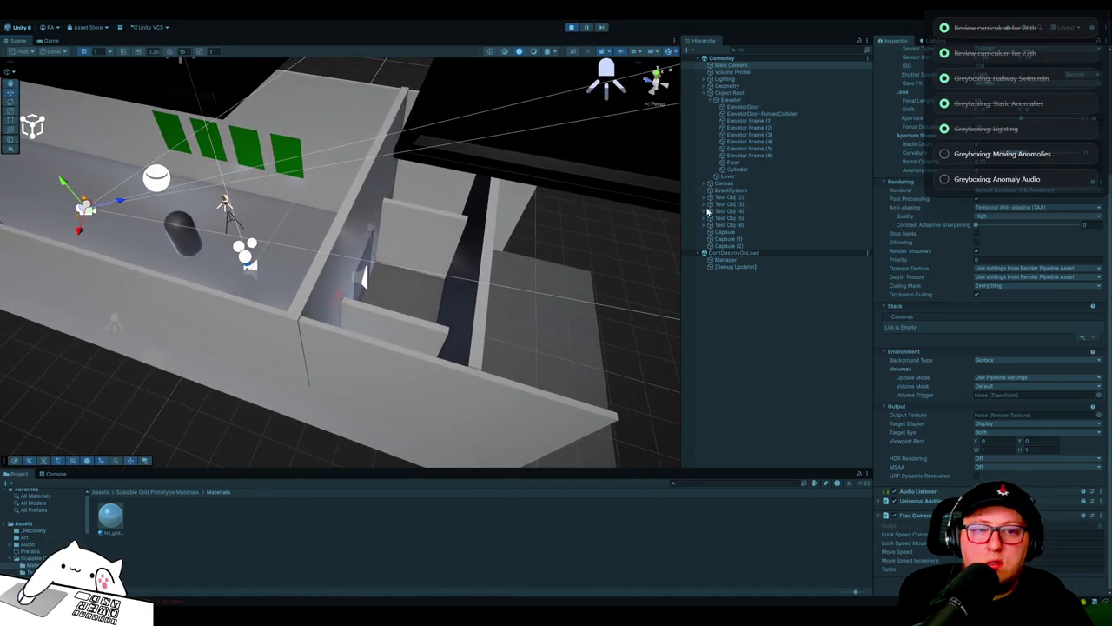
Step: Frame the ElevatorDoor, trigger Debug Open to open it, and show the Console
{"action": "left_click", "coordinate": [777, 108]}
{"action": "key", "text": "f"}
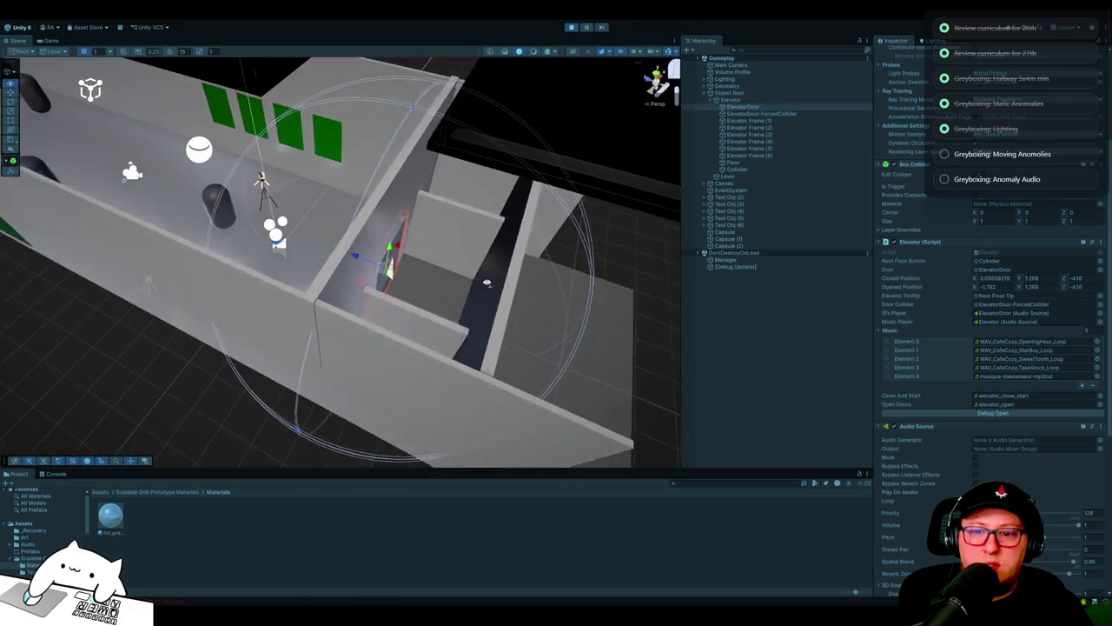
{"action": "left_click", "coordinate": [982, 415]}
{"action": "key", "text": "f"}
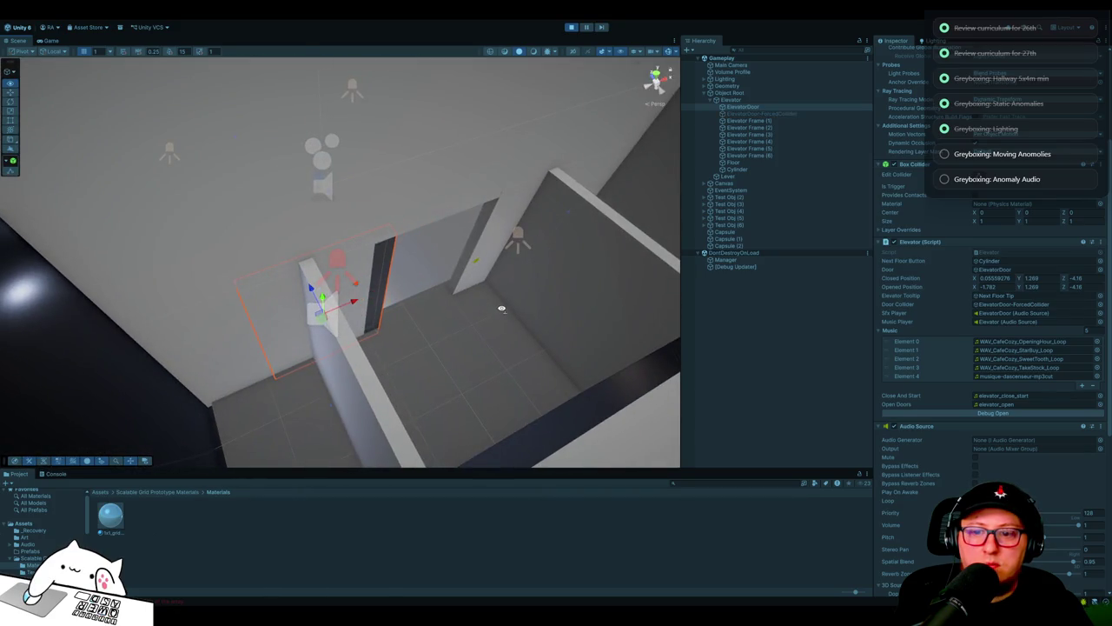
{"action": "mouse_move", "coordinate": [502, 307]}
{"action": "left_mouse_down"}
{"action": "mouse_move", "coordinate": [533, 293]}
{"action": "mouse_move", "coordinate": [663, 280]}
{"action": "mouse_move", "coordinate": [649, 311]}
{"action": "left_mouse_up"}
{"action": "left_click", "coordinate": [56, 474]}
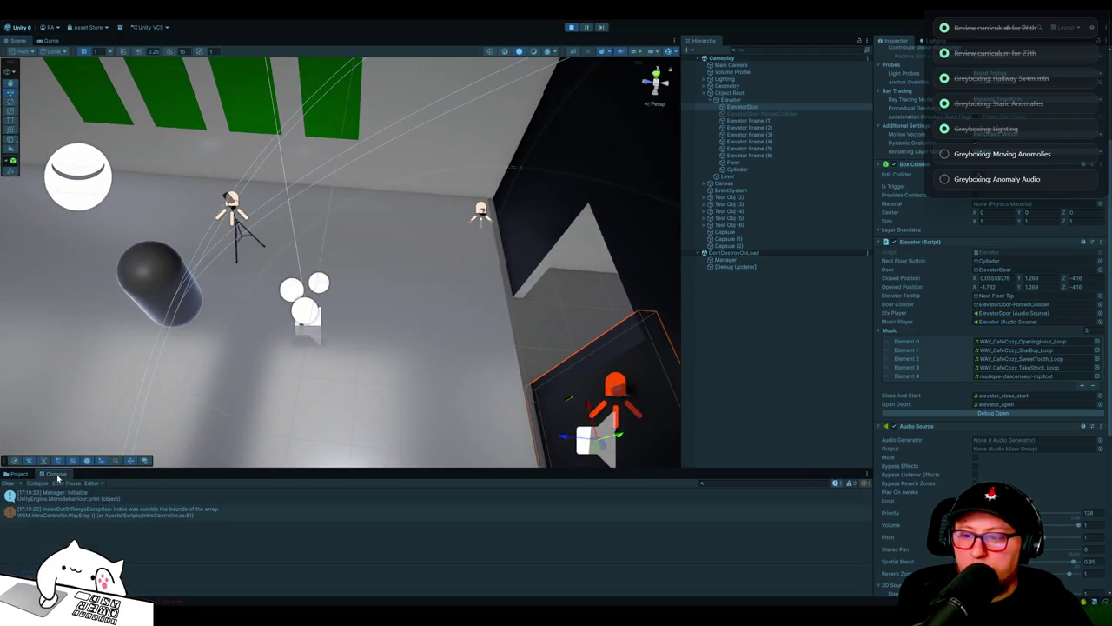
Step: Trace the IndexOutOfRange error, stop Play, untick the Manager's Intro Controller, and play again
{"action": "double_click", "coordinate": [83, 519]}
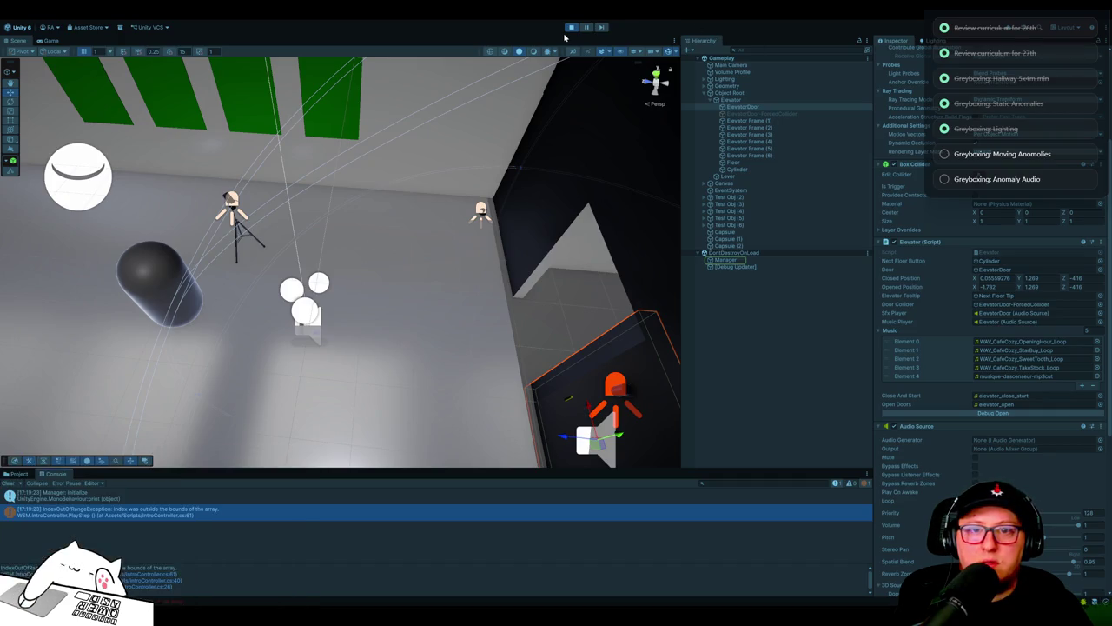
{"action": "key", "text": "ctrl+p"}
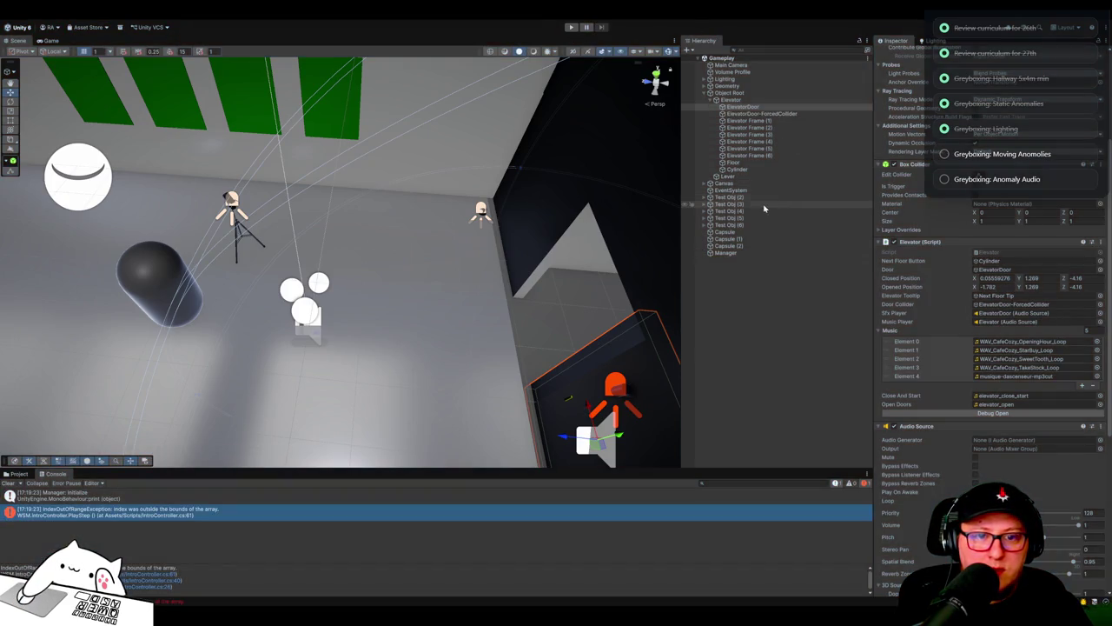
{"action": "left_click", "coordinate": [728, 252]}
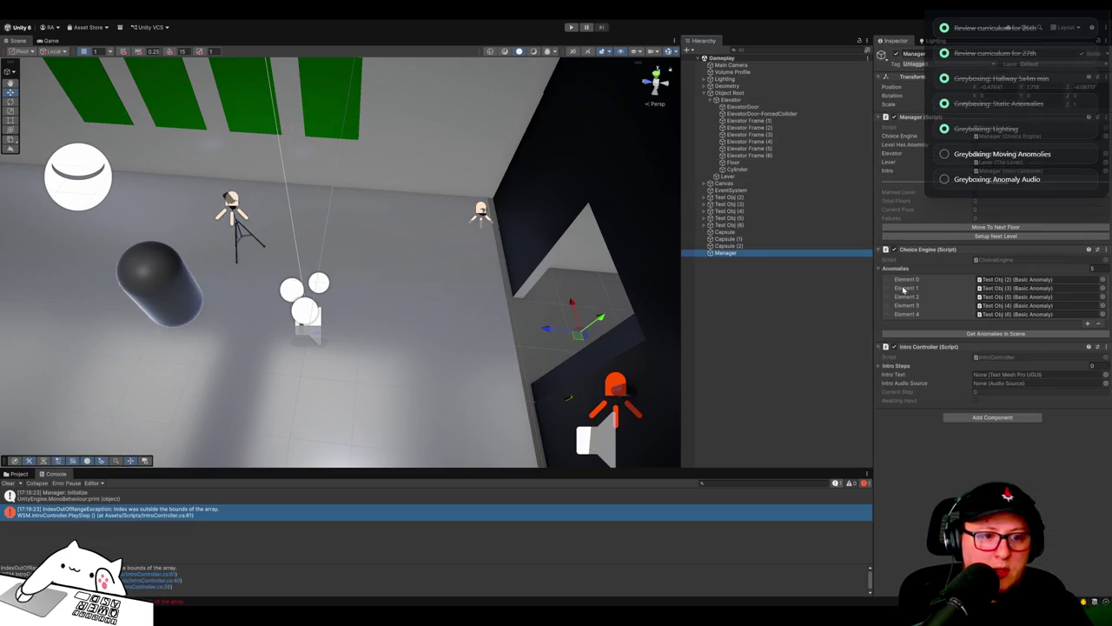
{"action": "left_click", "coordinate": [895, 347]}
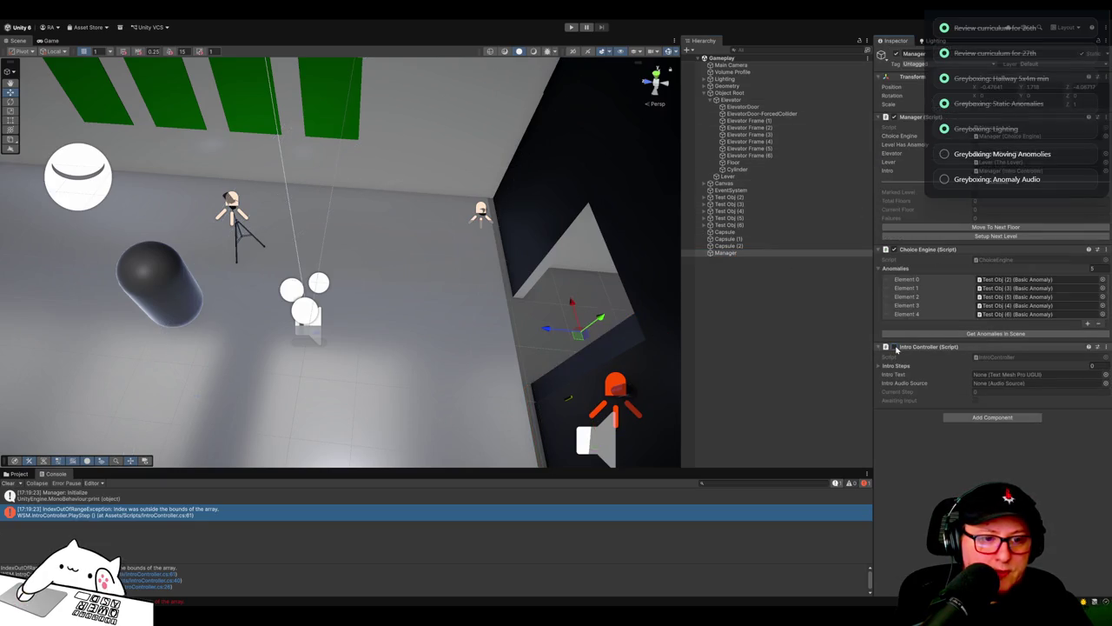
{"action": "left_click", "coordinate": [572, 28]}
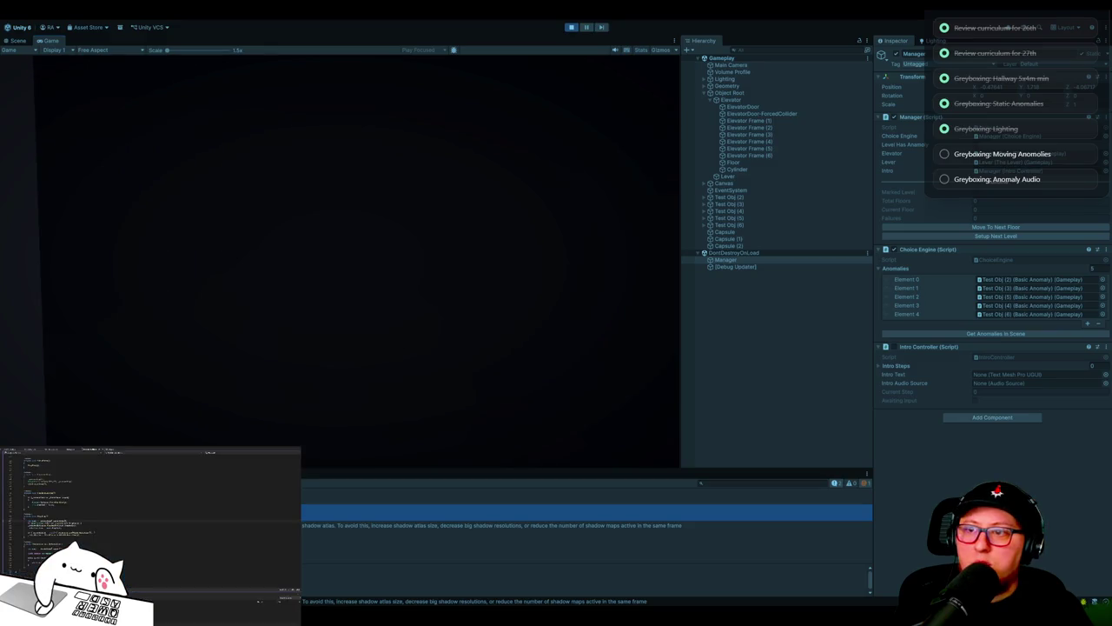
Step: Return to the Scene view, read the next log message, and orbit to a wider room view
{"action": "left_click", "coordinate": [18, 41]}
{"action": "left_click_drag", "start_coordinate": [279, 249], "coordinate": [322, 213]}
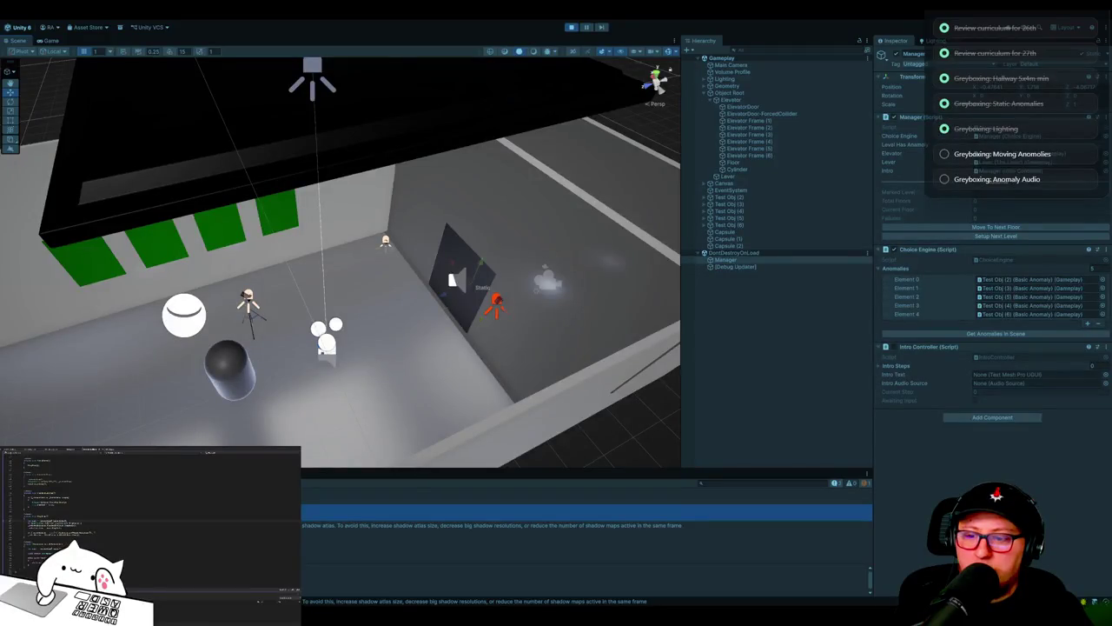
{"action": "left_click", "coordinate": [521, 528]}
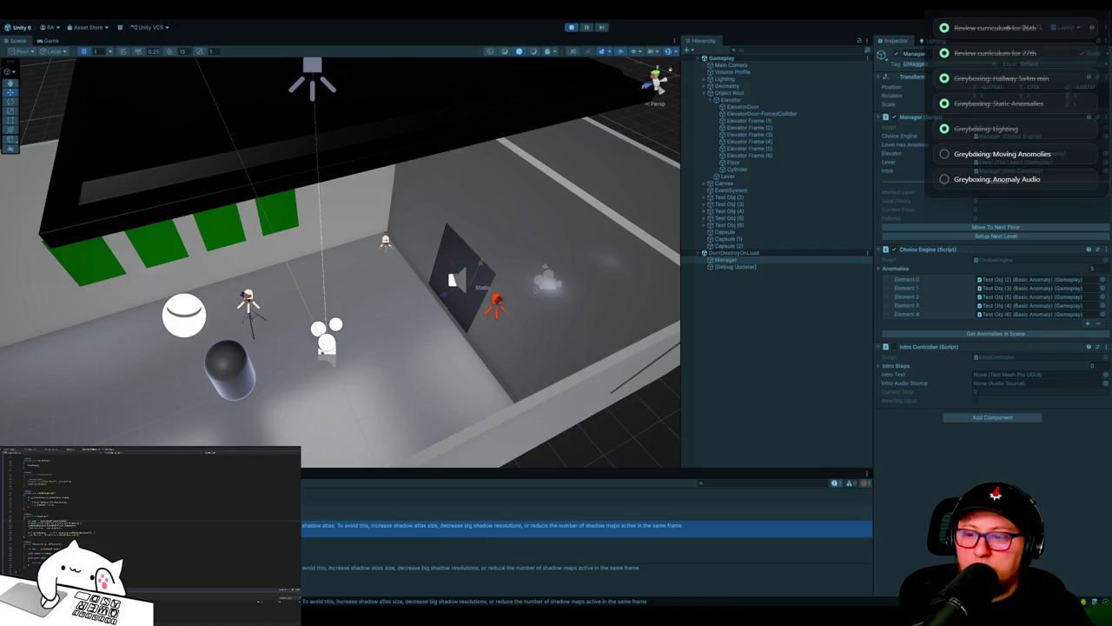
{"action": "mouse_move", "coordinate": [521, 348]}
{"action": "left_mouse_down"}
{"action": "mouse_move", "coordinate": [573, 370]}
{"action": "mouse_move", "coordinate": [536, 374]}
{"action": "mouse_move", "coordinate": [571, 371]}
{"action": "left_mouse_up"}
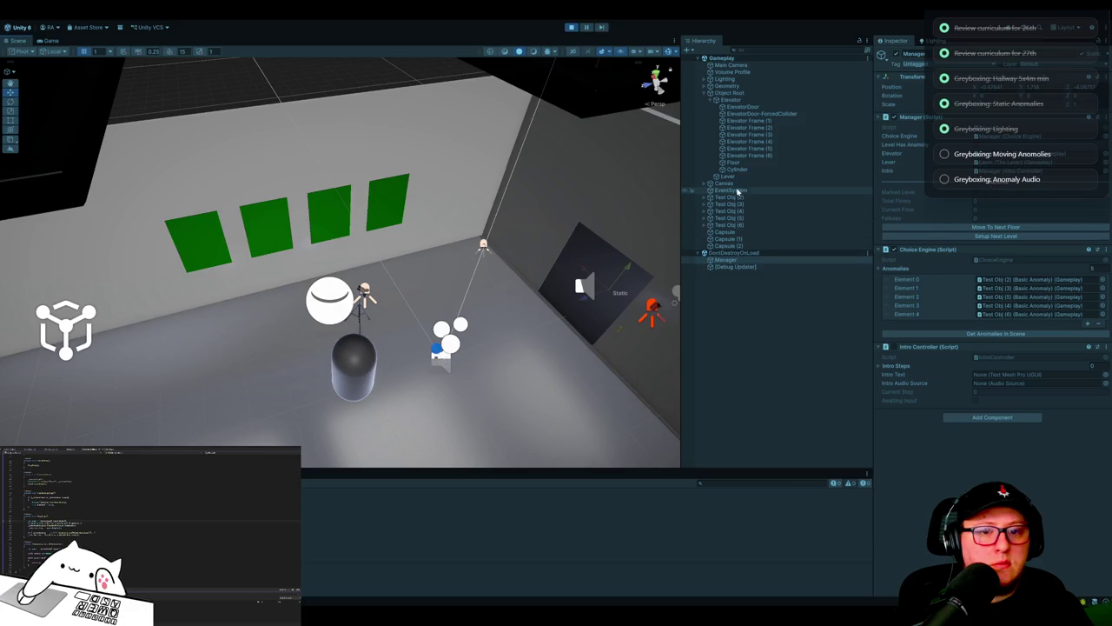
Step: Select the Manager to view its Choice Engine settings and press Move To Next Floor
{"action": "left_click", "coordinate": [743, 106]}
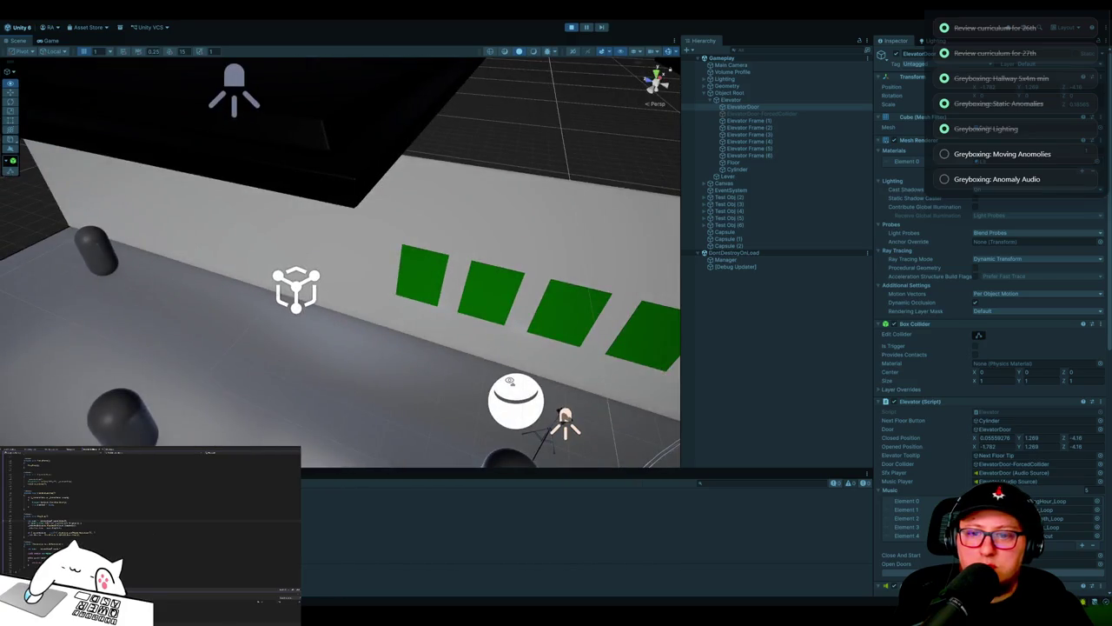
{"action": "mouse_move", "coordinate": [510, 381]}
{"action": "left_mouse_down"}
{"action": "mouse_move", "coordinate": [340, 377]}
{"action": "mouse_move", "coordinate": [551, 390]}
{"action": "mouse_move", "coordinate": [643, 374]}
{"action": "left_mouse_up"}
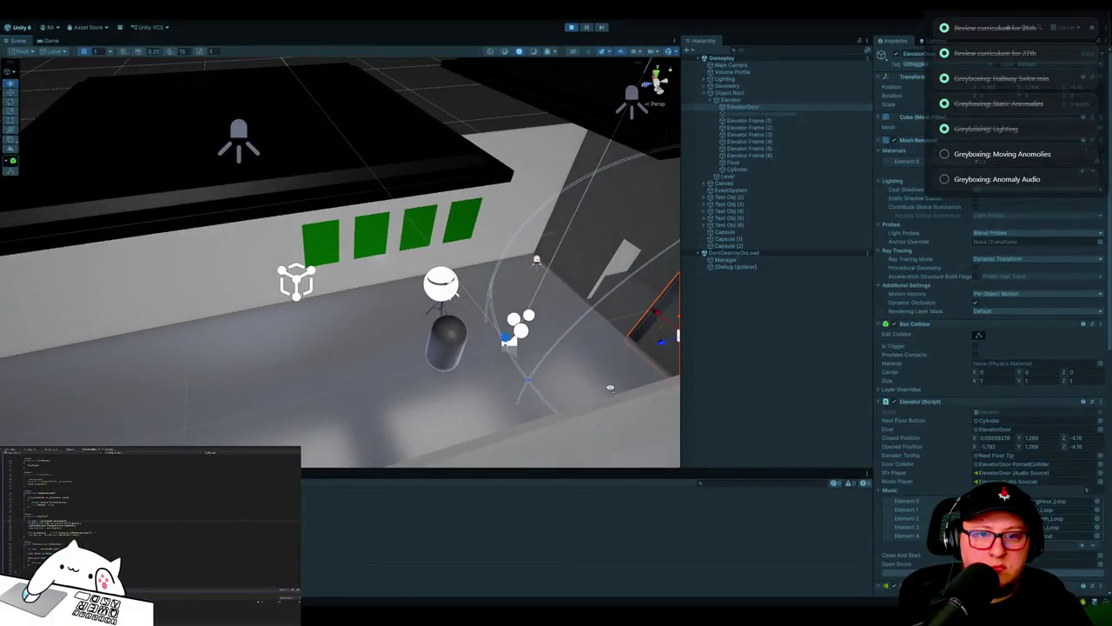
{"action": "left_click", "coordinate": [727, 260]}
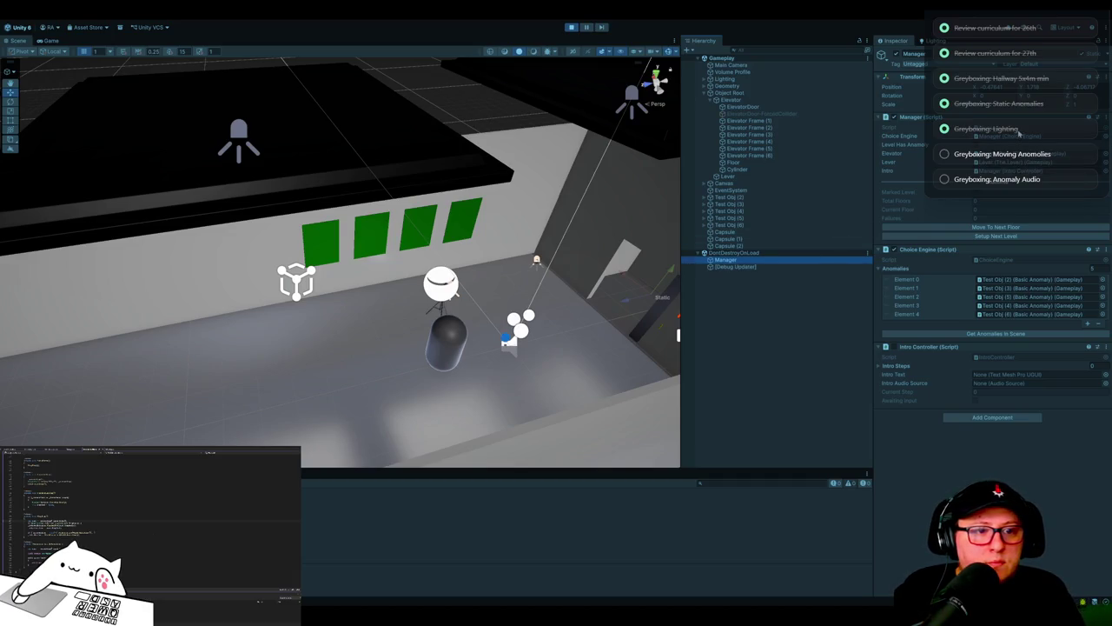
{"action": "left_click", "coordinate": [972, 228]}
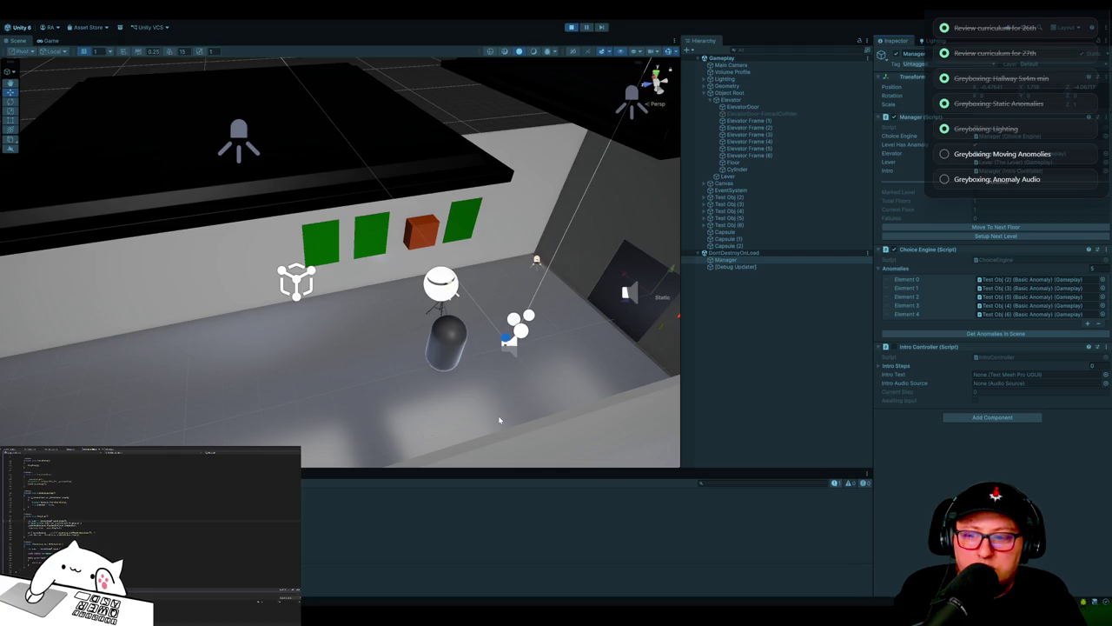
Step: Compare the Game view, then turn the Scene view to face the green panels with the orange block
{"action": "mouse_move", "coordinate": [566, 391]}
{"action": "left_mouse_down"}
{"action": "mouse_move", "coordinate": [589, 385]}
{"action": "mouse_move", "coordinate": [504, 389]}
{"action": "mouse_move", "coordinate": [583, 376]}
{"action": "mouse_move", "coordinate": [536, 122]}
{"action": "left_mouse_up"}
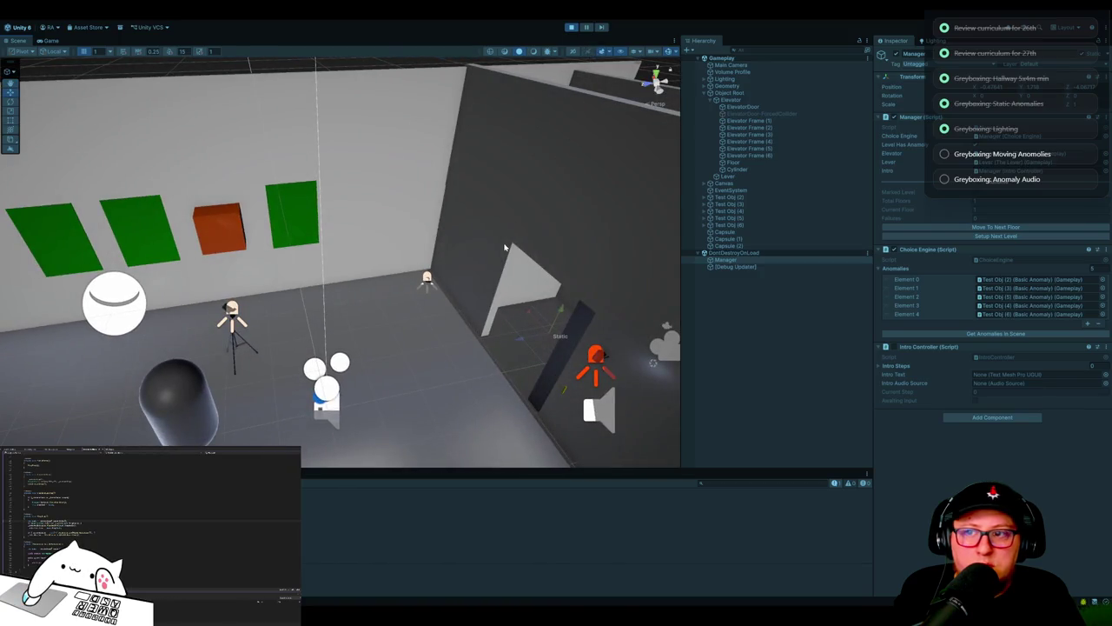
{"action": "left_click", "coordinate": [49, 40]}
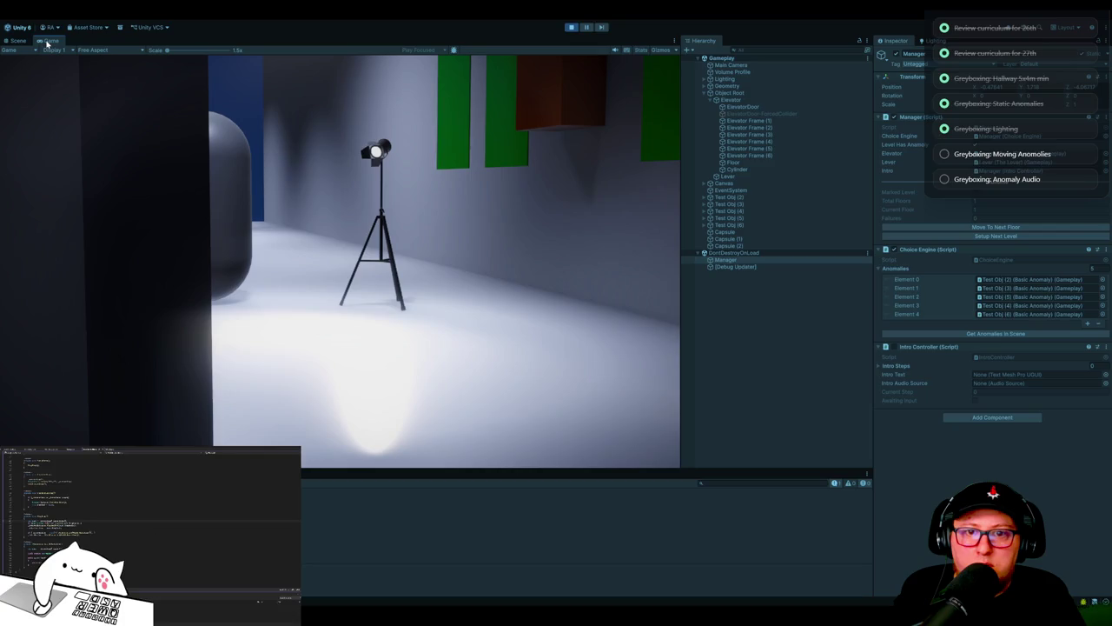
{"action": "left_click", "coordinate": [27, 42]}
{"action": "mouse_move", "coordinate": [391, 220]}
{"action": "left_mouse_down"}
{"action": "mouse_move", "coordinate": [337, 218]}
{"action": "mouse_move", "coordinate": [449, 199]}
{"action": "mouse_move", "coordinate": [519, 203]}
{"action": "mouse_move", "coordinate": [435, 199]}
{"action": "mouse_move", "coordinate": [401, 216]}
{"action": "mouse_move", "coordinate": [390, 171]}
{"action": "mouse_move", "coordinate": [402, 156]}
{"action": "mouse_move", "coordinate": [124, 141]}
{"action": "mouse_move", "coordinate": [581, 205]}
{"action": "left_mouse_up"}
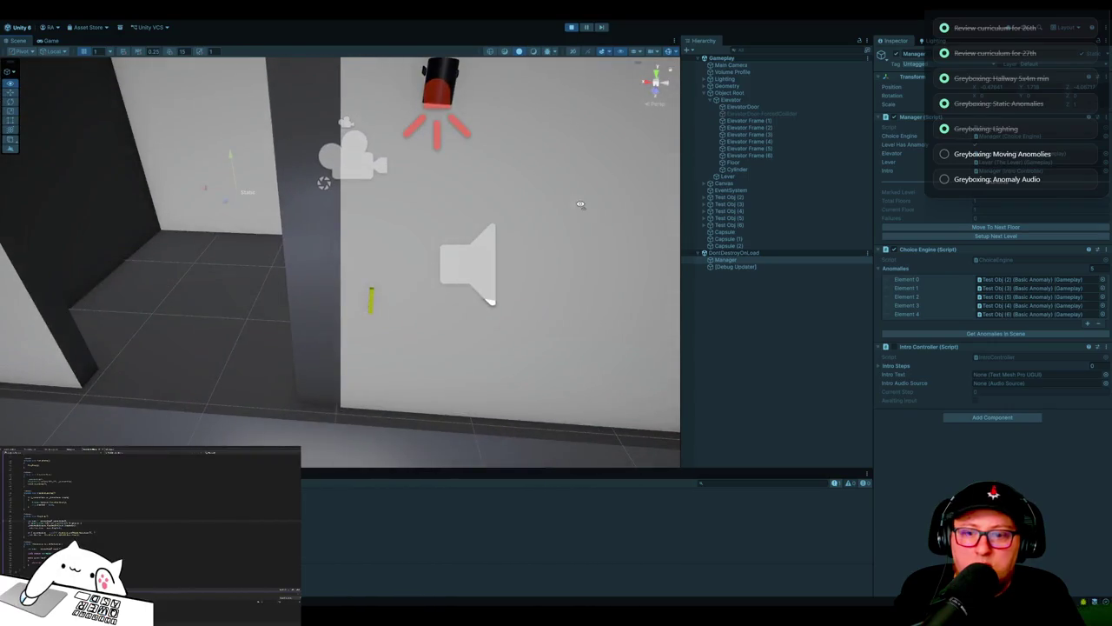
Step: Select the Lever, press Pull The Lever, and check it in the Game view
{"action": "left_click", "coordinate": [370, 299]}
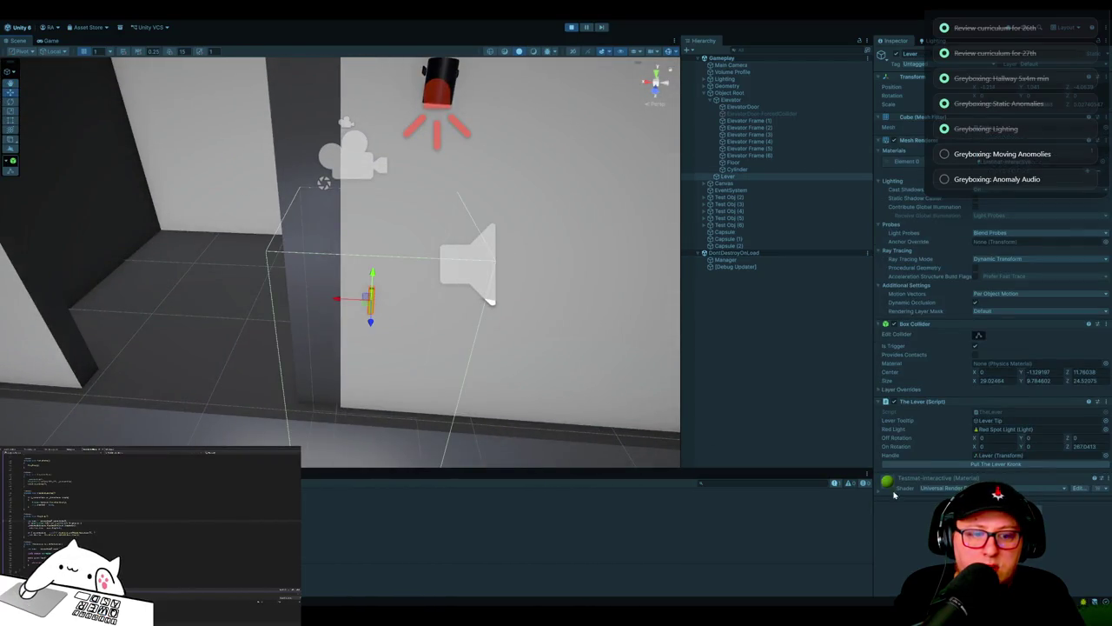
{"action": "left_click", "coordinate": [975, 465]}
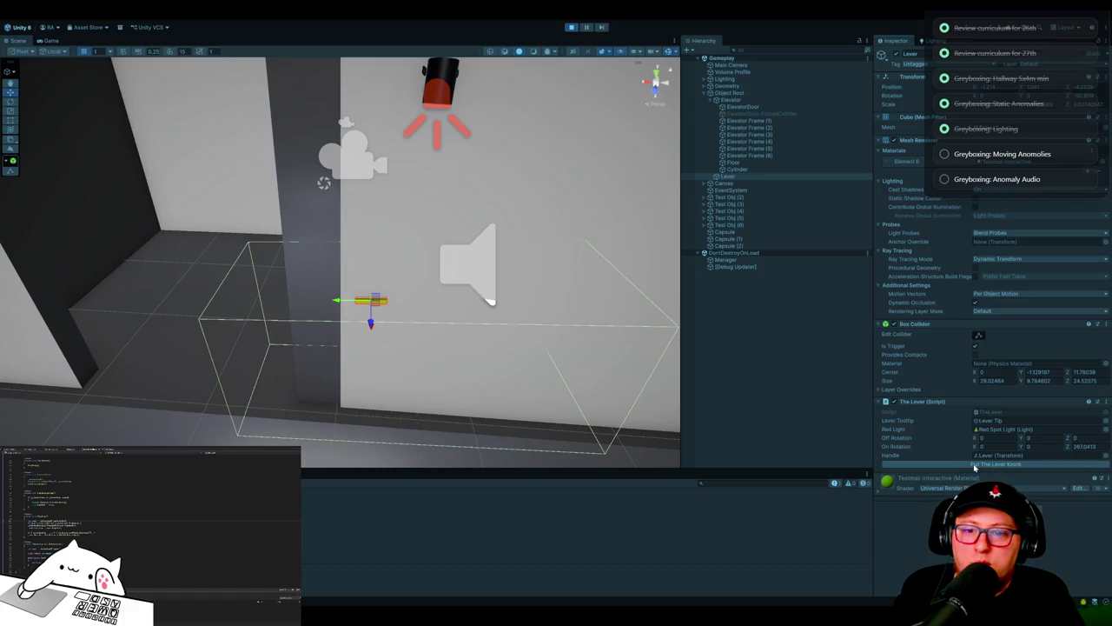
{"action": "mouse_move", "coordinate": [417, 313]}
{"action": "left_mouse_down"}
{"action": "mouse_move", "coordinate": [504, 331]}
{"action": "mouse_move", "coordinate": [527, 356]}
{"action": "mouse_move", "coordinate": [496, 290]}
{"action": "mouse_move", "coordinate": [487, 325]}
{"action": "mouse_move", "coordinate": [204, 109]}
{"action": "left_mouse_up"}
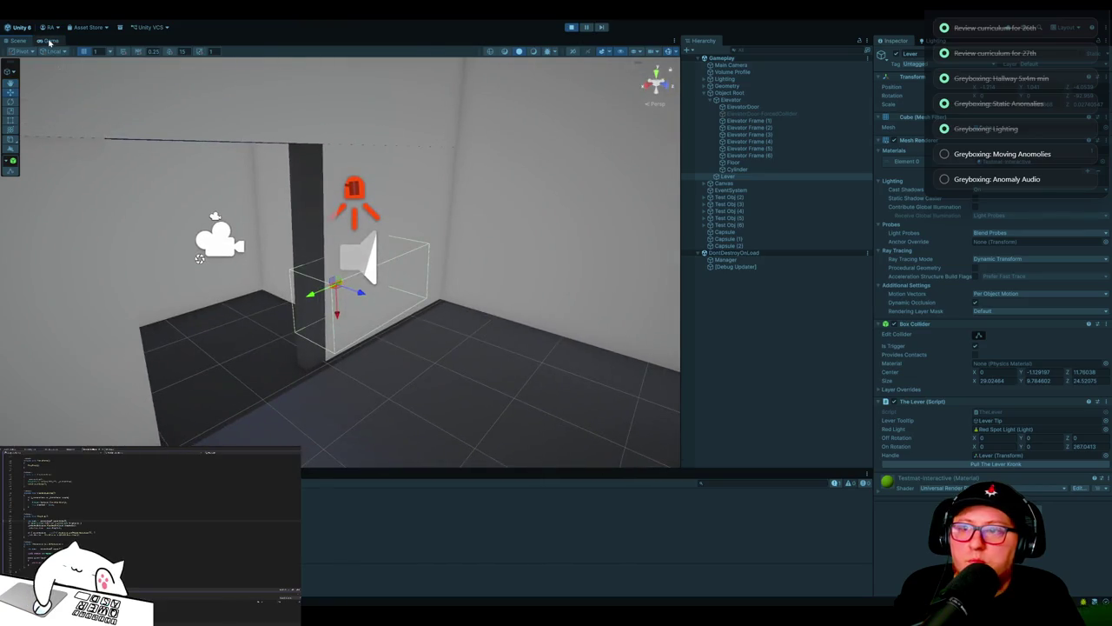
{"action": "left_click", "coordinate": [50, 41]}
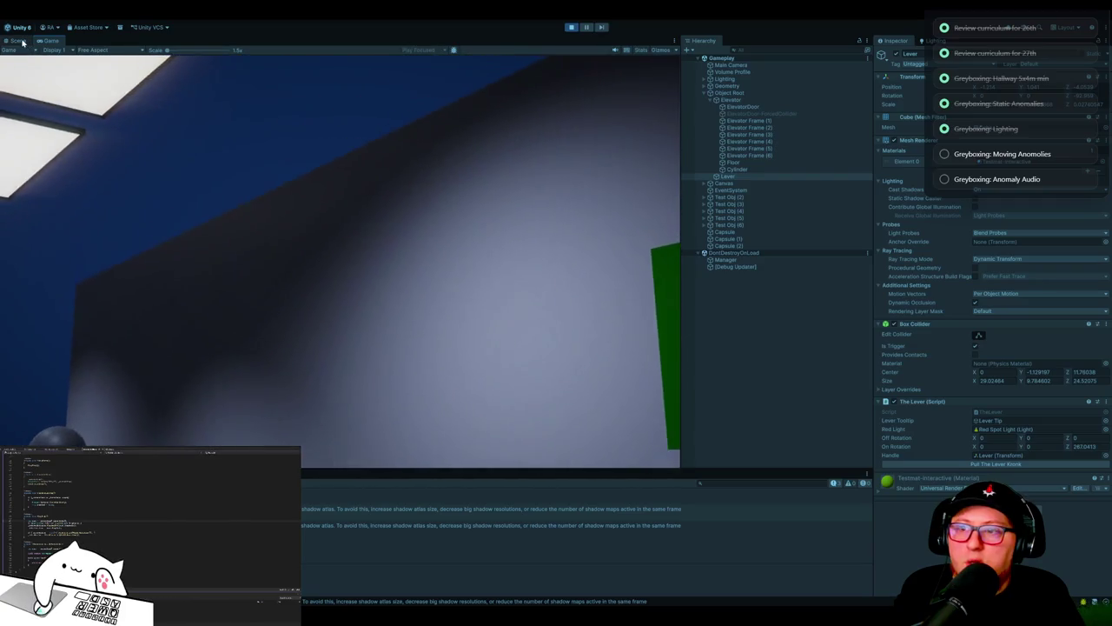
{"action": "left_click", "coordinate": [19, 41]}
Step: Enable scene lighting to see the red lever light, then reselect the Manager
{"action": "scroll", "coordinate": [622, 247], "scroll_direction": "up", "scroll_amount": 2}
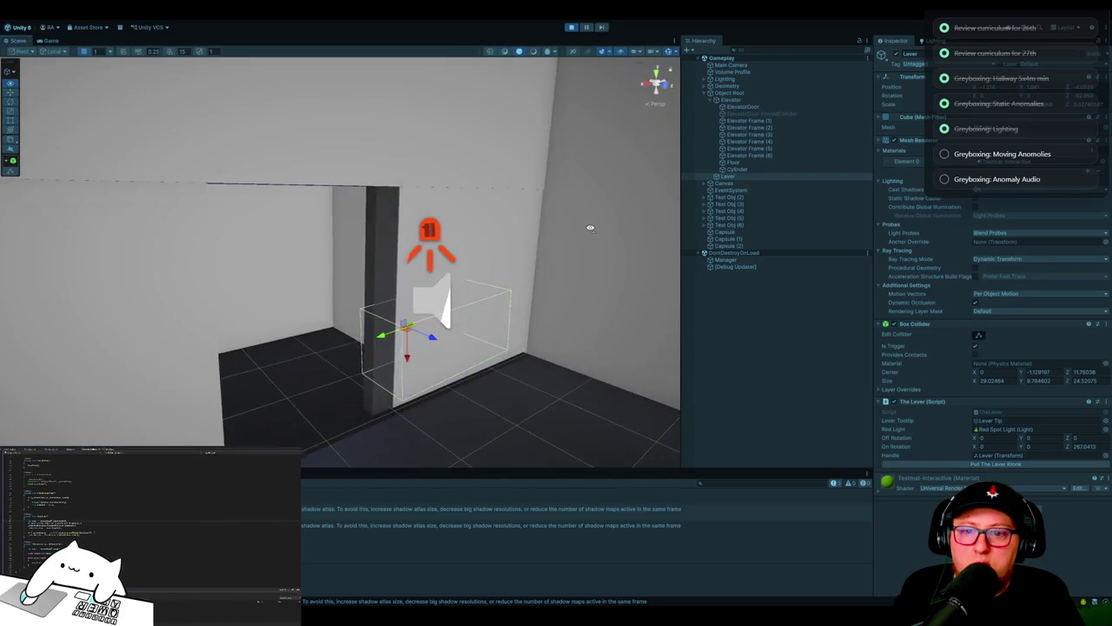
{"action": "left_click", "coordinate": [532, 60]}
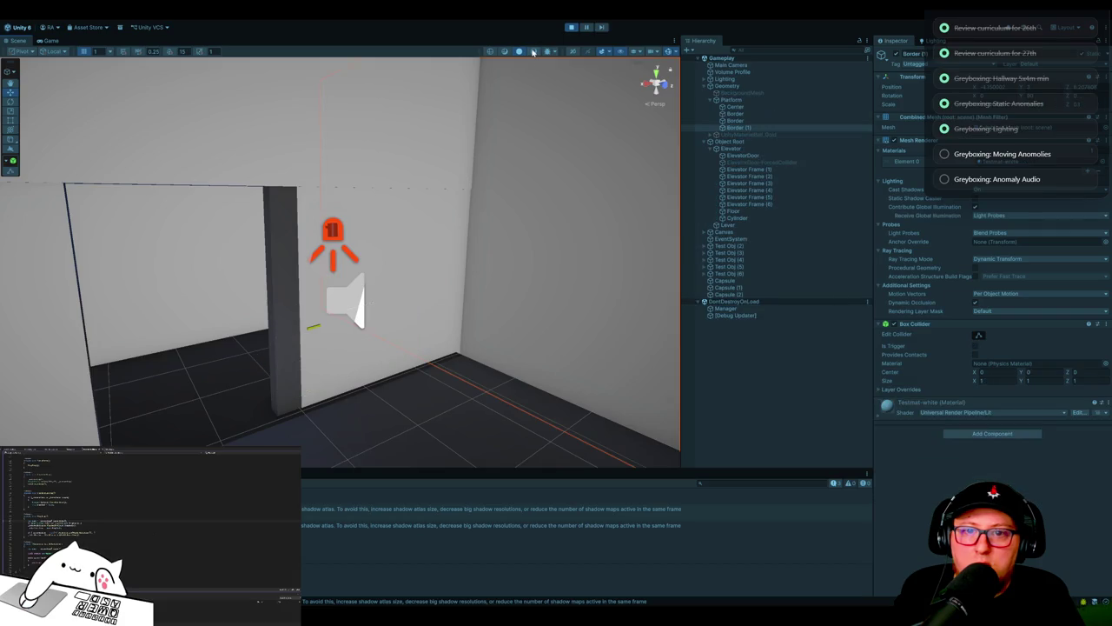
{"action": "left_click", "coordinate": [534, 52]}
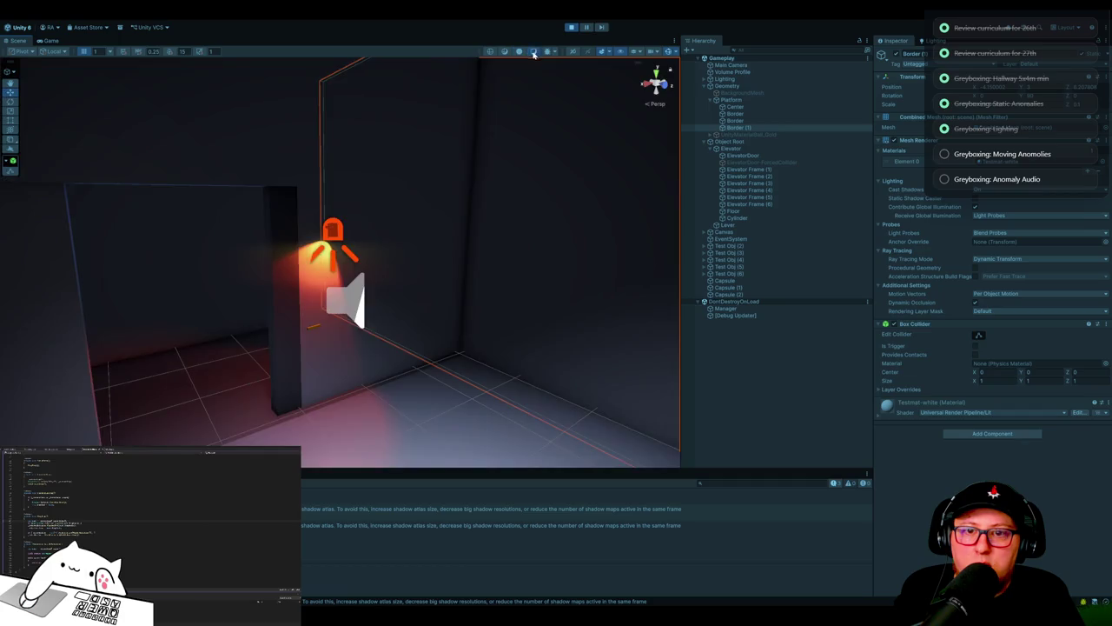
{"action": "scroll", "coordinate": [523, 243], "scroll_direction": "down", "scroll_amount": 6}
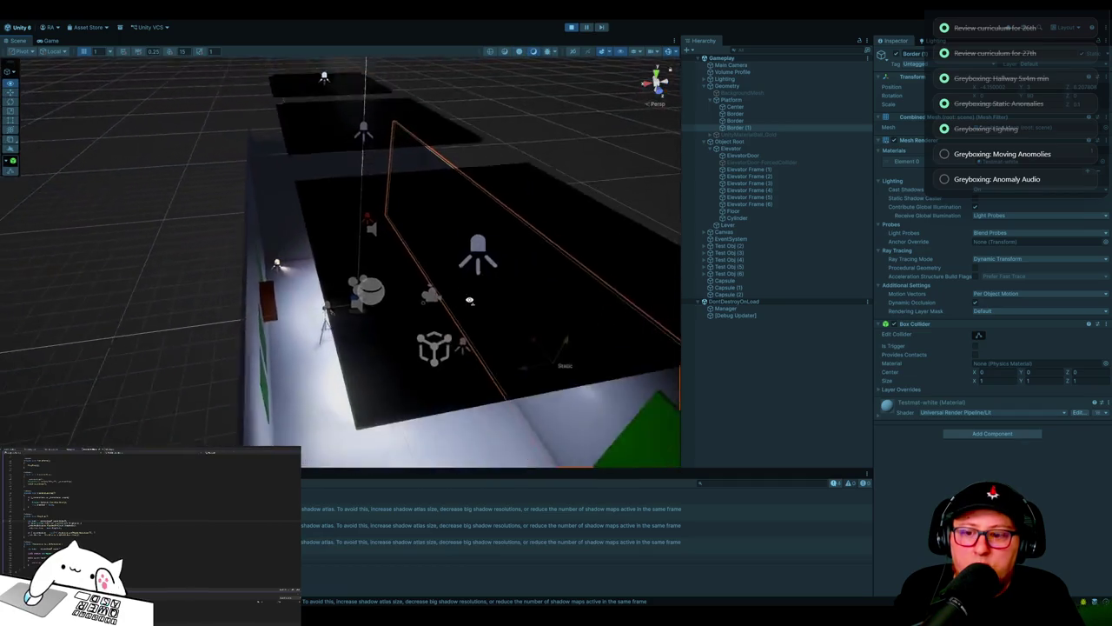
{"action": "scroll", "coordinate": [469, 300], "scroll_direction": "up", "scroll_amount": 10}
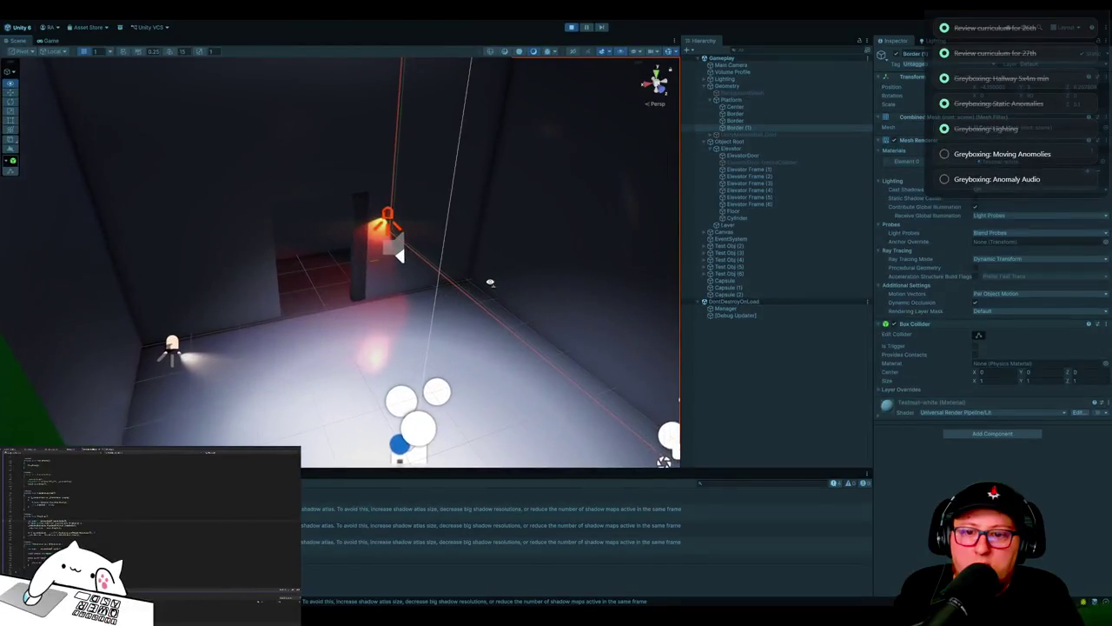
{"action": "mouse_move", "coordinate": [465, 278]}
{"action": "left_mouse_down"}
{"action": "mouse_move", "coordinate": [379, 272]}
{"action": "mouse_move", "coordinate": [325, 288]}
{"action": "left_mouse_up"}
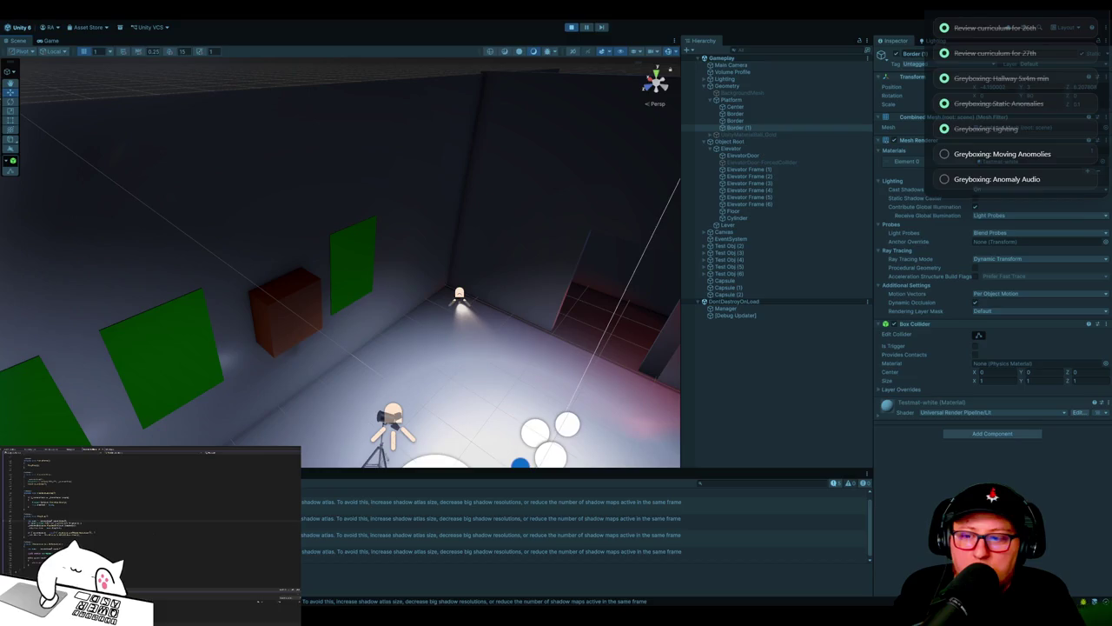
{"action": "mouse_move", "coordinate": [468, 234]}
{"action": "left_mouse_down"}
{"action": "mouse_move", "coordinate": [569, 224]}
{"action": "mouse_move", "coordinate": [246, 247]}
{"action": "mouse_move", "coordinate": [310, 218]}
{"action": "mouse_move", "coordinate": [440, 225]}
{"action": "mouse_move", "coordinate": [464, 228]}
{"action": "mouse_move", "coordinate": [493, 279]}
{"action": "left_mouse_up"}
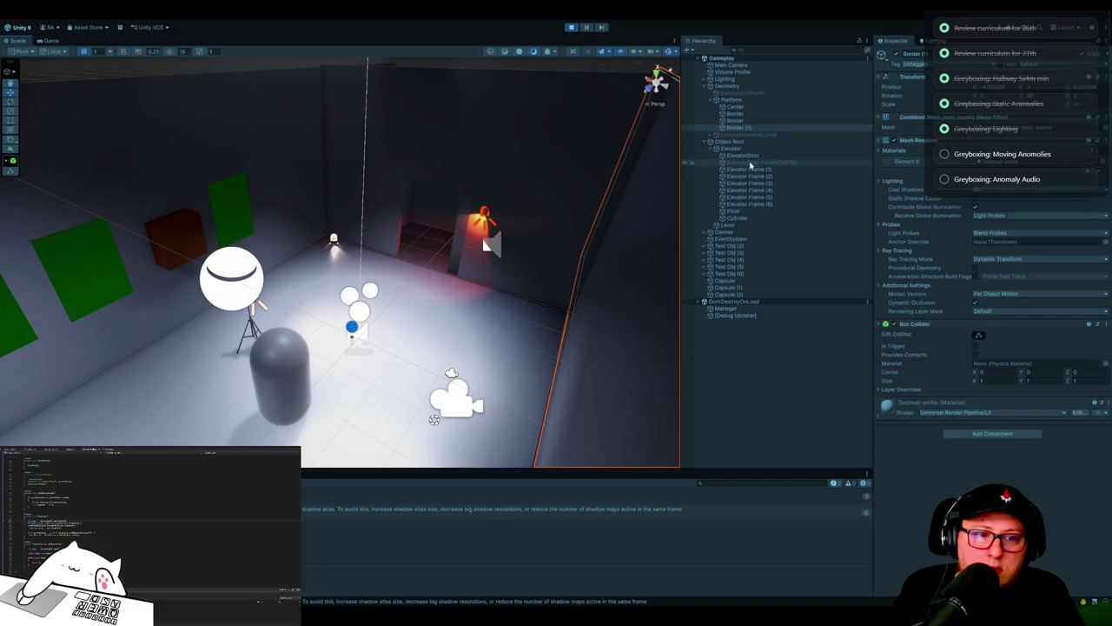
{"action": "left_click", "coordinate": [730, 310]}
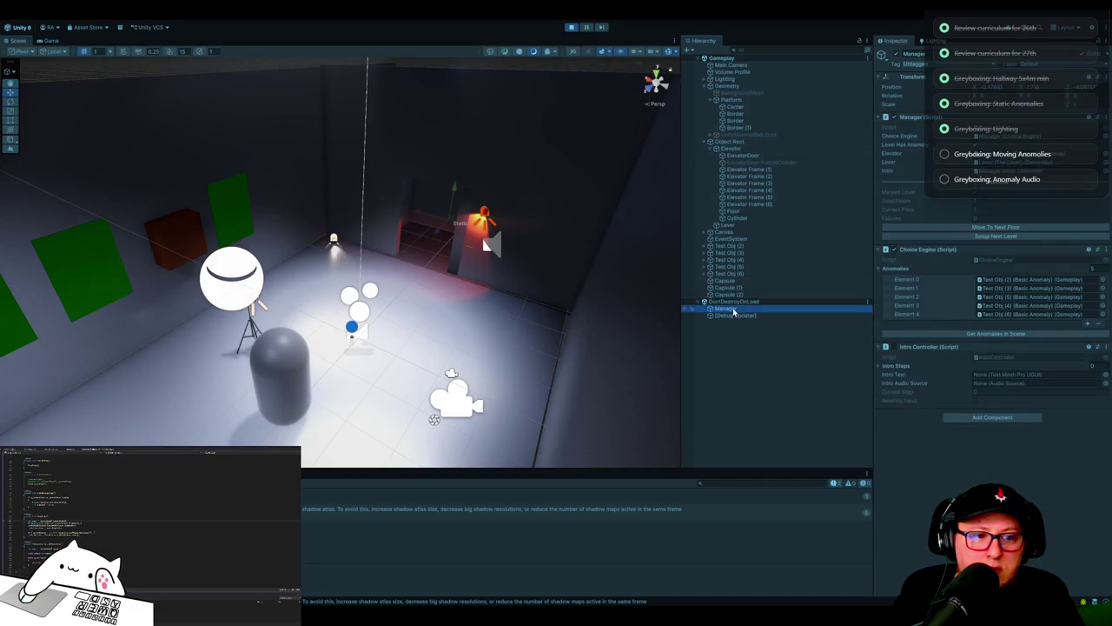
Step: Press the Manager's Move To Next Floor twice, checking the lever between, then stop Play mode
{"action": "left_click", "coordinate": [975, 228]}
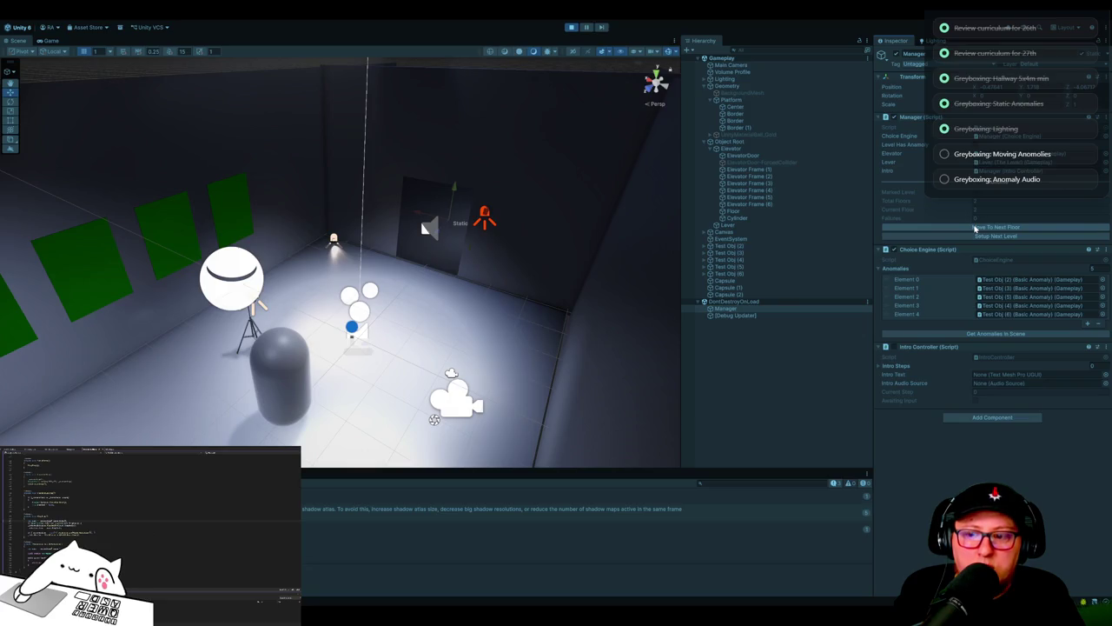
{"action": "mouse_move", "coordinate": [582, 213]}
{"action": "left_mouse_down"}
{"action": "mouse_move", "coordinate": [186, 192]}
{"action": "mouse_move", "coordinate": [362, 264]}
{"action": "mouse_move", "coordinate": [562, 216]}
{"action": "mouse_move", "coordinate": [546, 201]}
{"action": "left_mouse_up"}
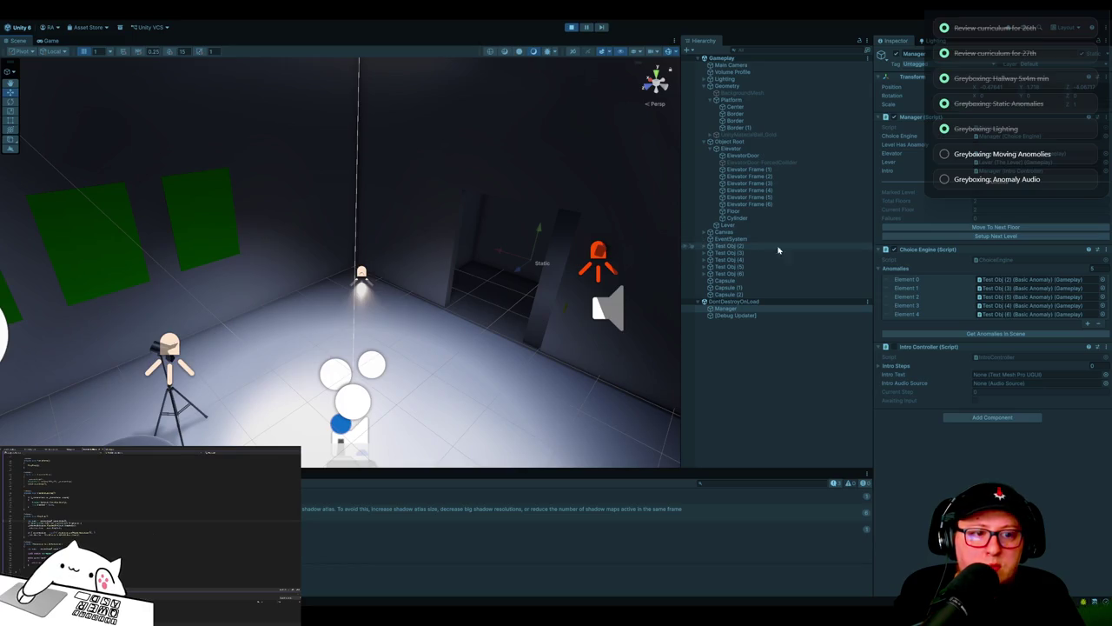
{"action": "mouse_move", "coordinate": [113, 238]}
{"action": "left_mouse_down"}
{"action": "mouse_move", "coordinate": [482, 351]}
{"action": "mouse_move", "coordinate": [589, 341]}
{"action": "left_mouse_up"}
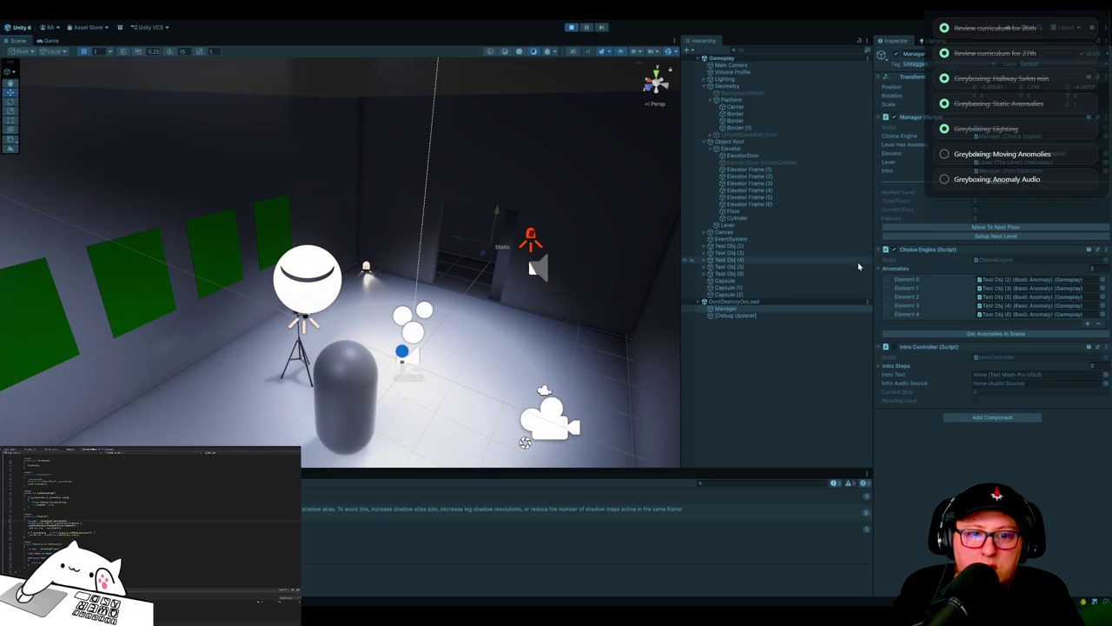
{"action": "left_click", "coordinate": [753, 226]}
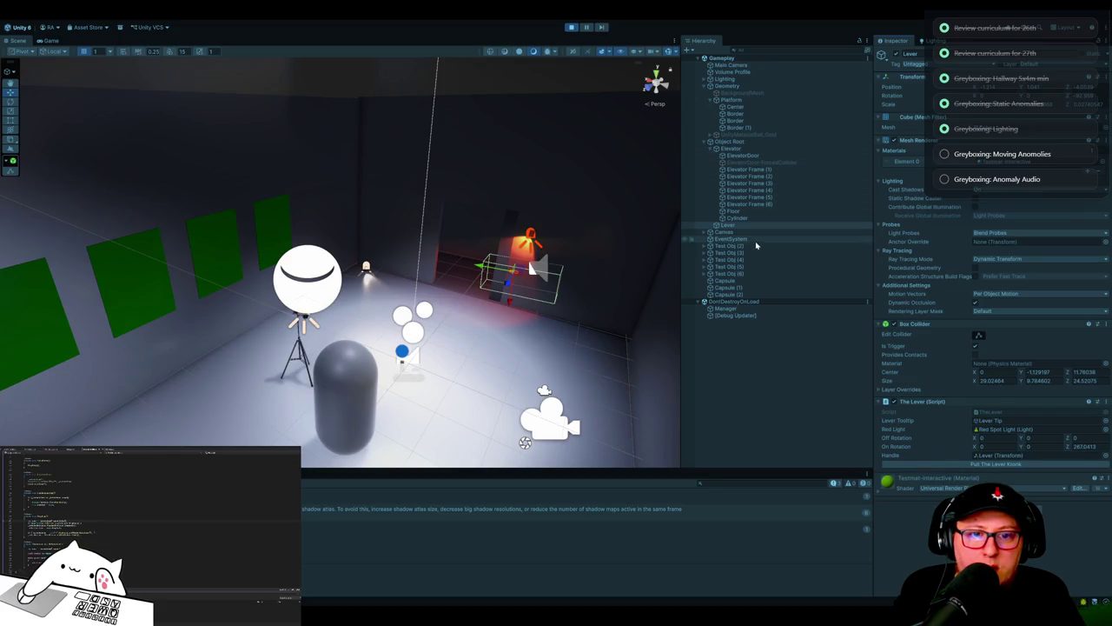
{"action": "left_click", "coordinate": [738, 308]}
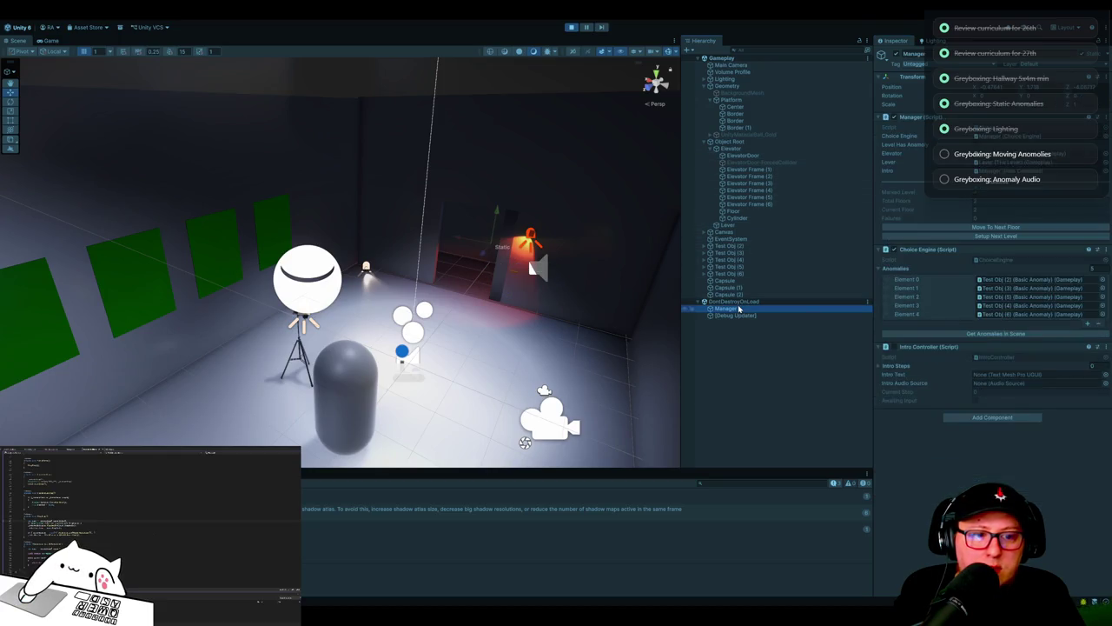
{"action": "left_click", "coordinate": [966, 228]}
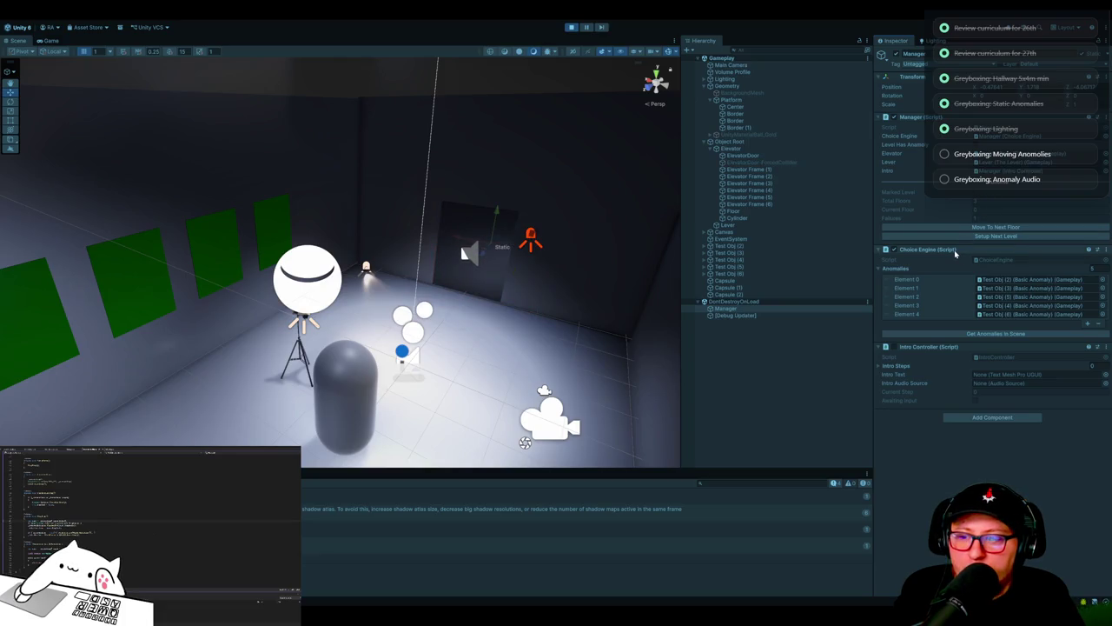
{"action": "left_click", "coordinate": [570, 29]}
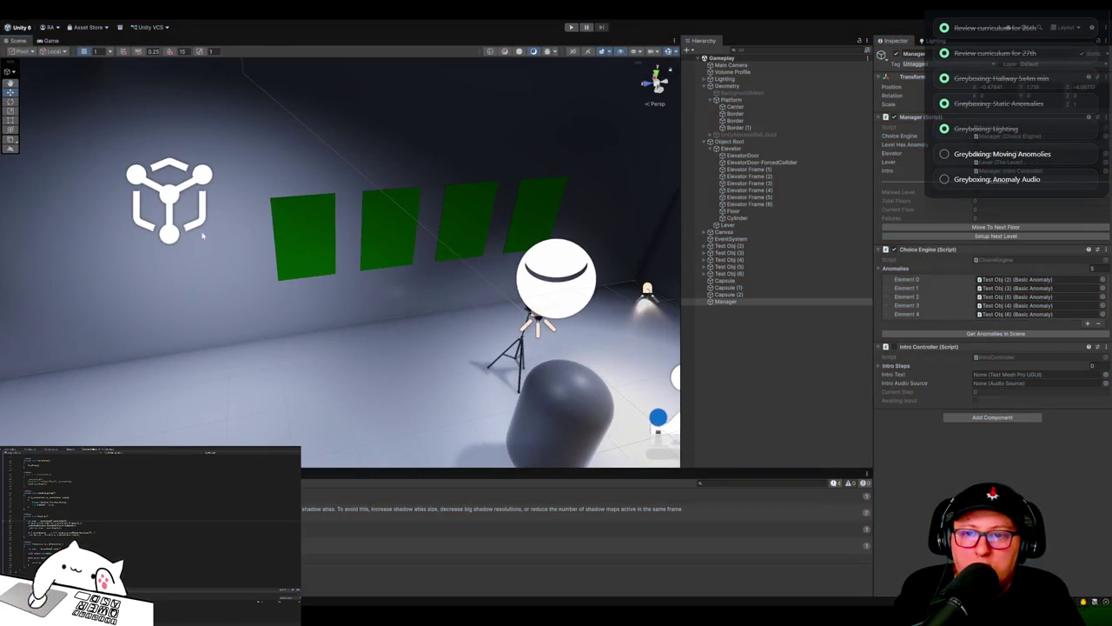
Step: Orbit the Scene view toward the green panels and capsule
{"action": "left_click_drag", "start_coordinate": [203, 234], "coordinate": [376, 395]}
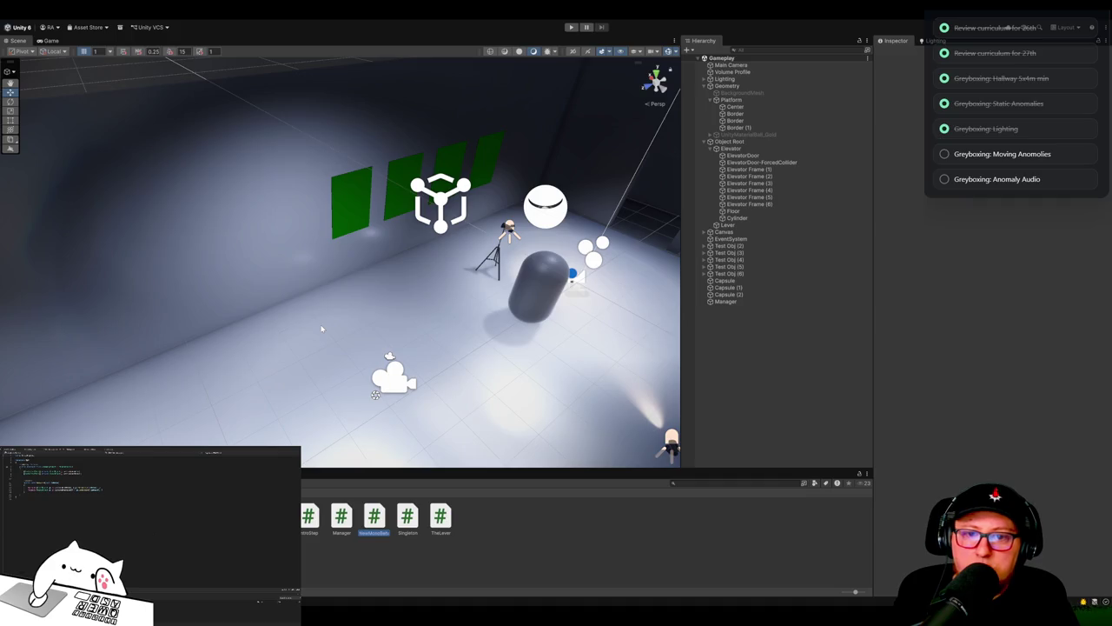
Step: Name the new script TransitiveAnomaly and confirm the name
{"action": "type", "text": "og"}
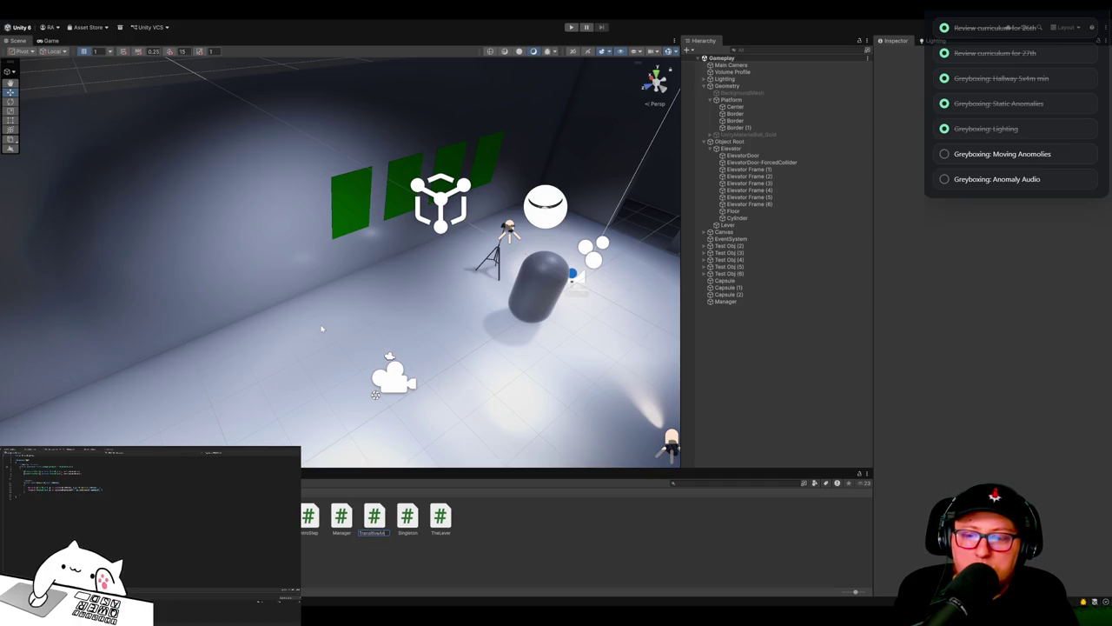
{"action": "key", "text": "Return"}
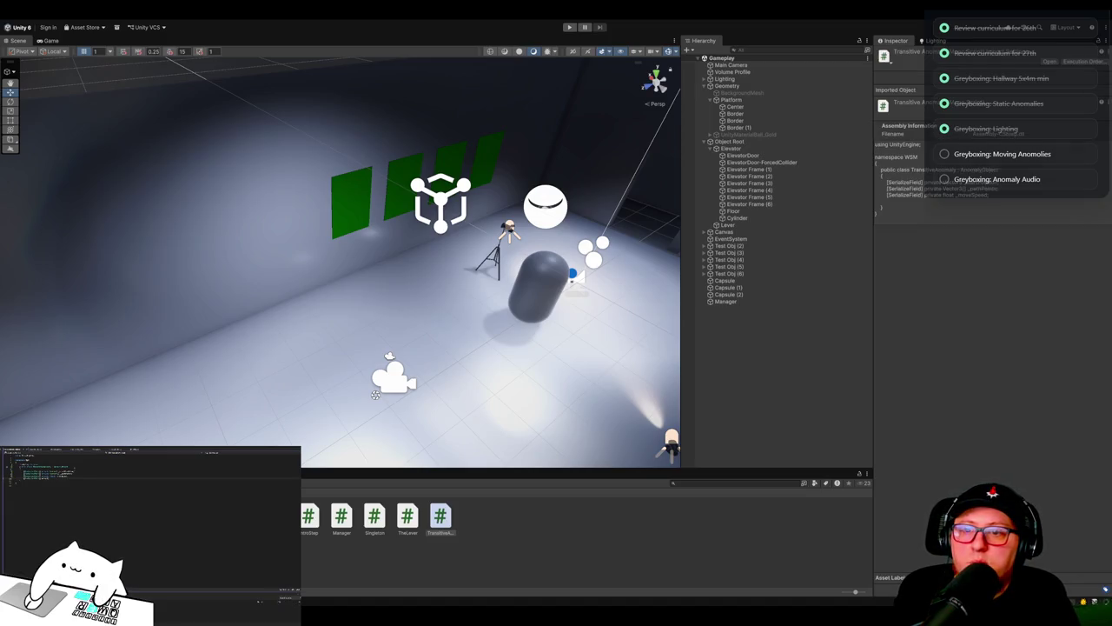
Step: Add serialized _startPosition, _startDelay, AudioSource _audio, _normalClip and _anomalyClip fields
{"action": "type", "text": "Speed"}
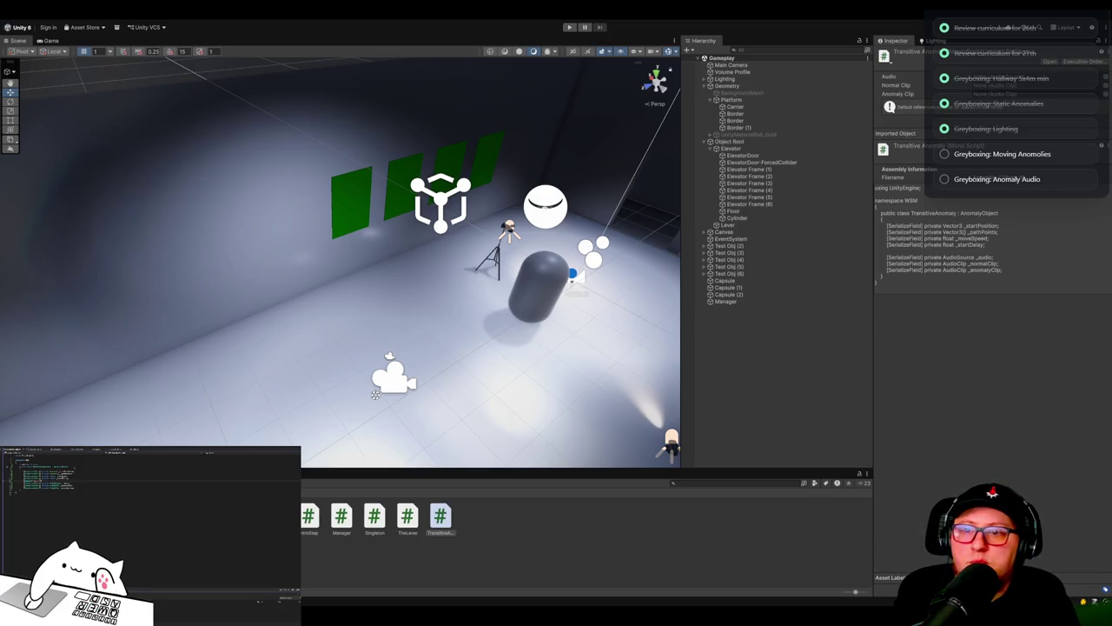
{"action": "type", "text": "private"}
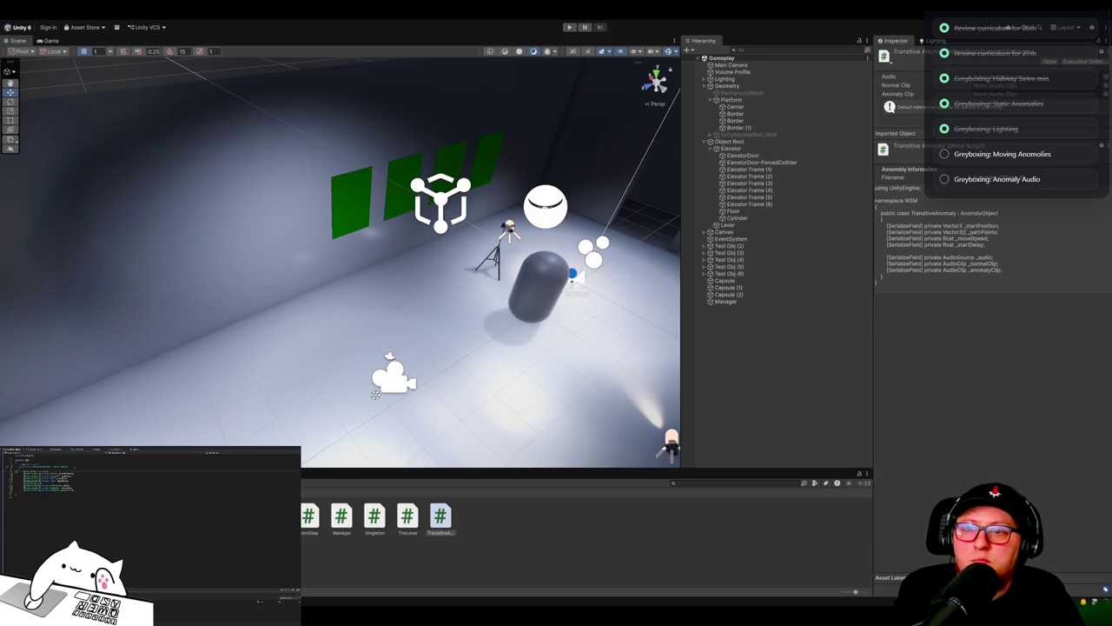
Step: Add a Runtime section with read-only int _moveIndex and bool _moveState, then save
{"action": "key", "text": "ctrl+s"}
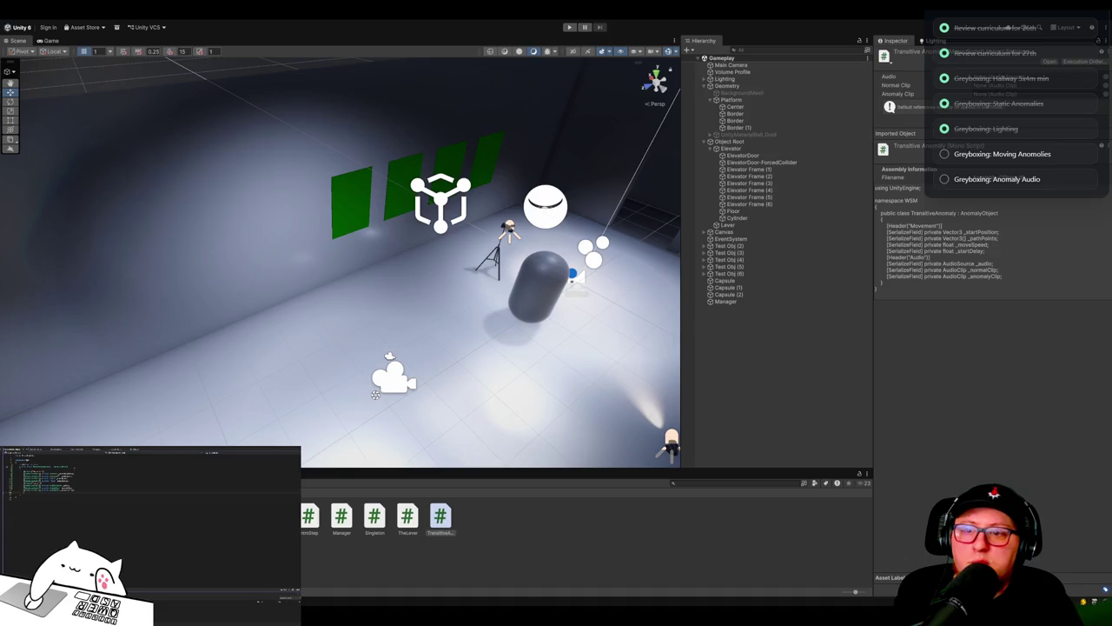
{"action": "key", "text": "Return"}
{"action": "type", "text": "[Title(\"Runtime\", lineColor: CustomColor.Orange"}
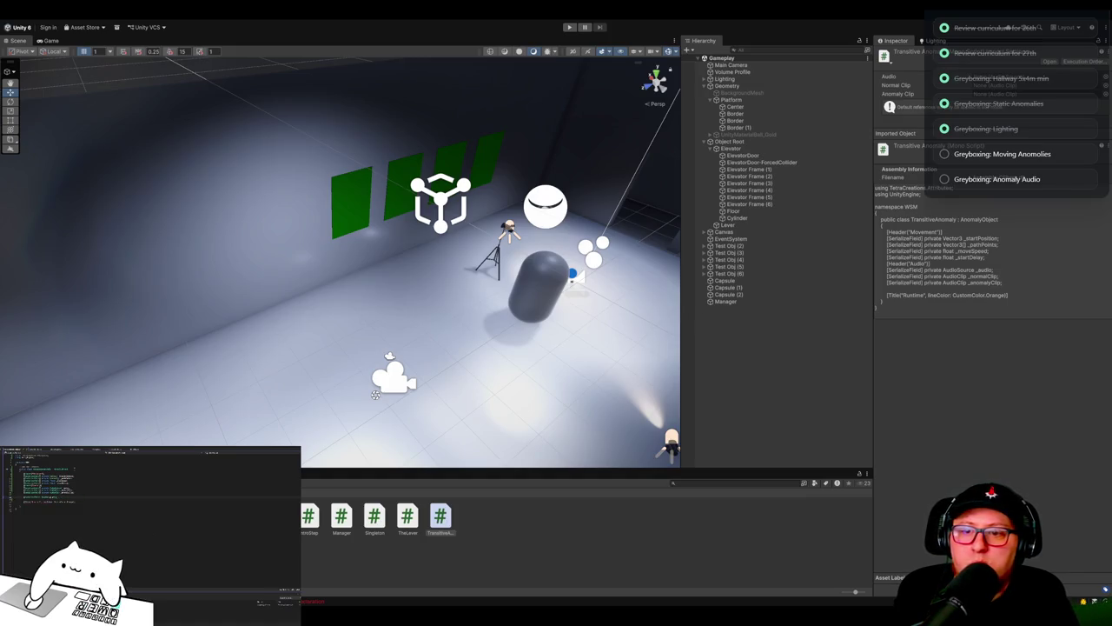
{"action": "type", "text": "float"}
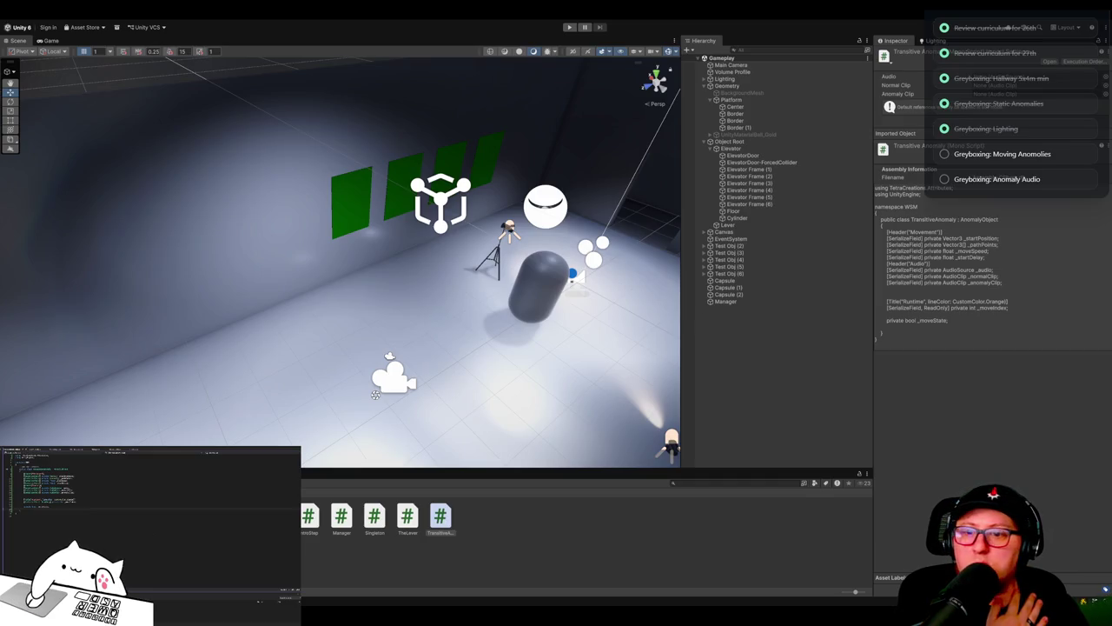
{"action": "key", "text": "Return"}
{"action": "type", "text": "private void"}
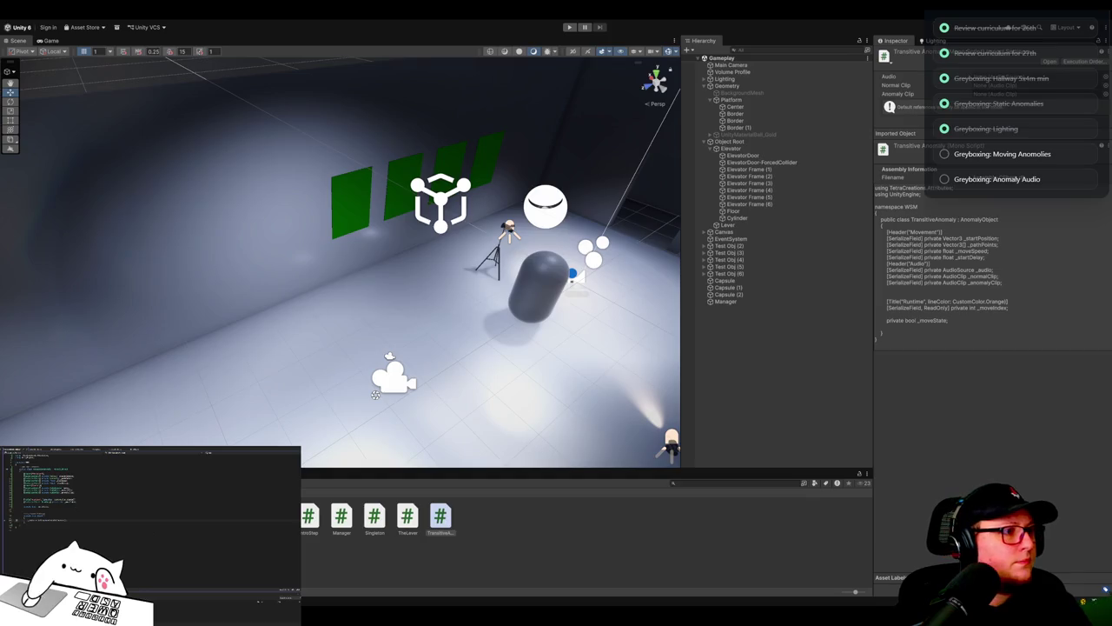
{"action": "key", "text": "ctrl+z"}
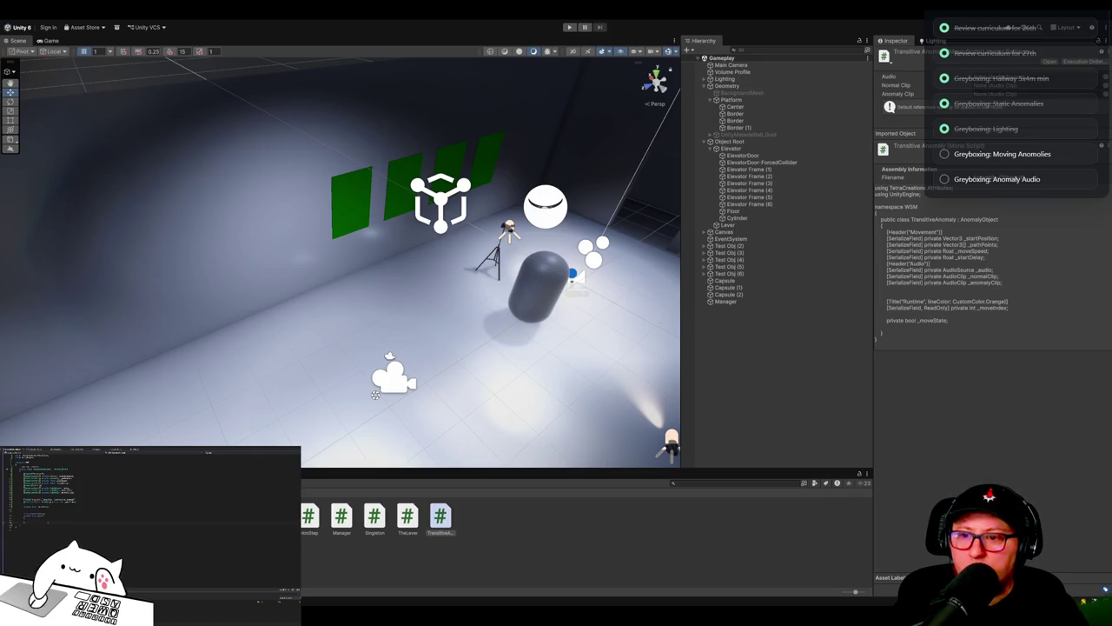
{"action": "key", "text": "ctrl+s"}
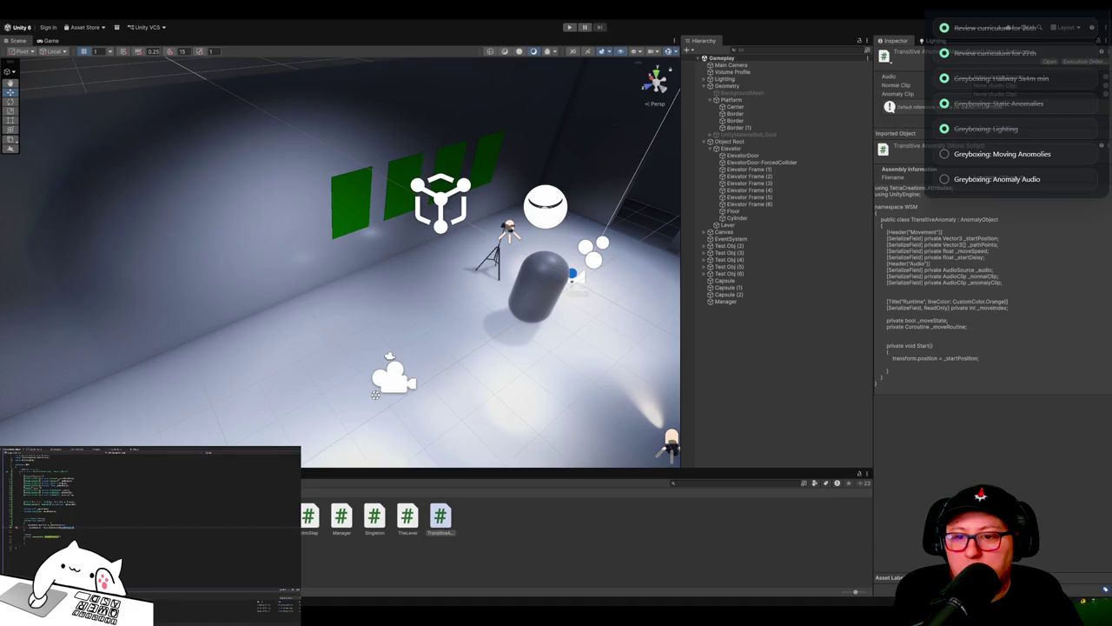
Step: Make StartMovement wait _startDelay seconds when positive, save, and begin a while loop
{"action": "key", "text": "ctrl+s"}
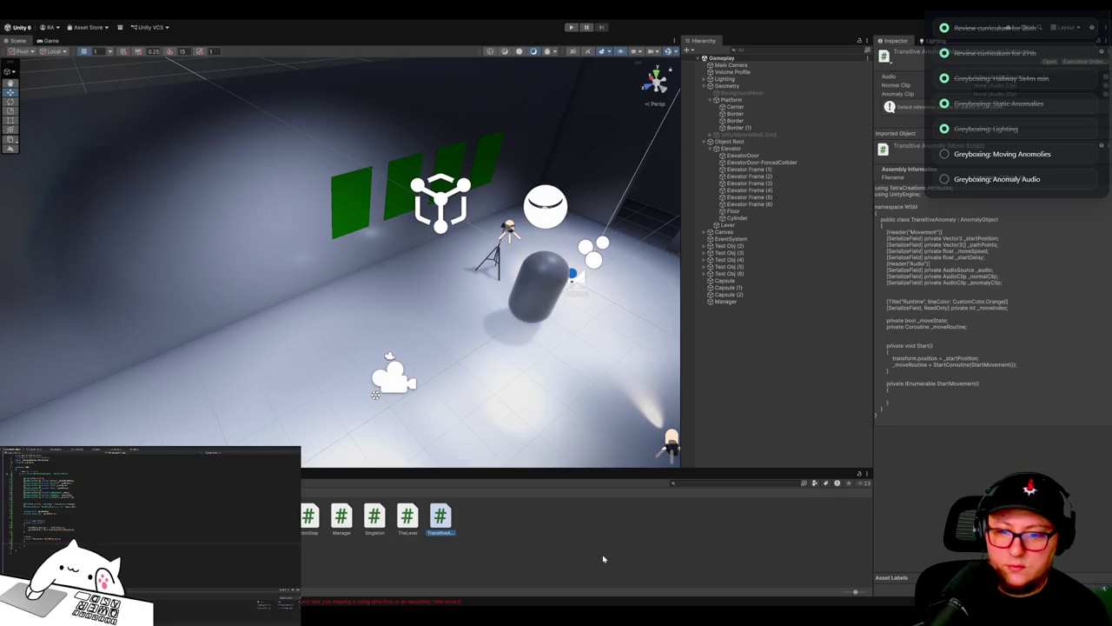
{"action": "key", "text": "alt+Tab"}
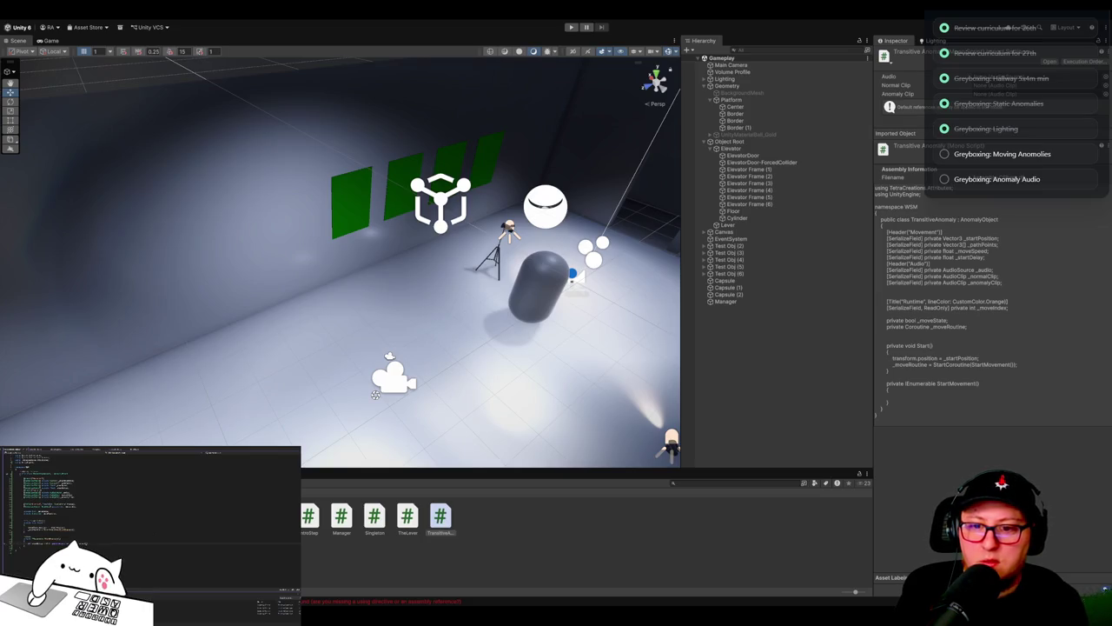
{"action": "type", "text": "wh"}
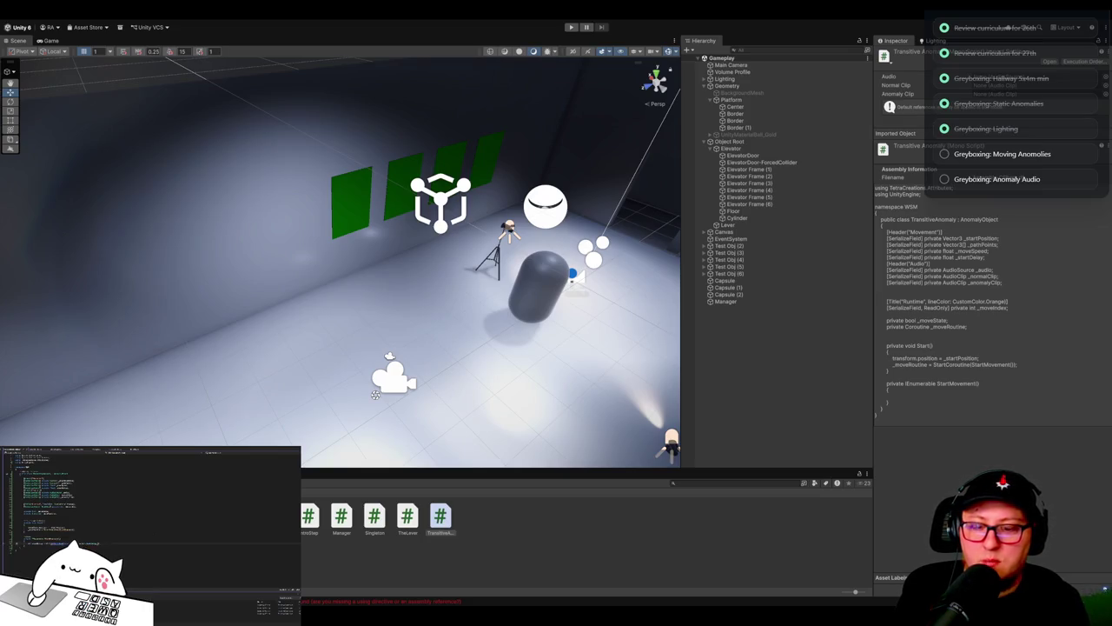
{"action": "key", "text": "Tab"}
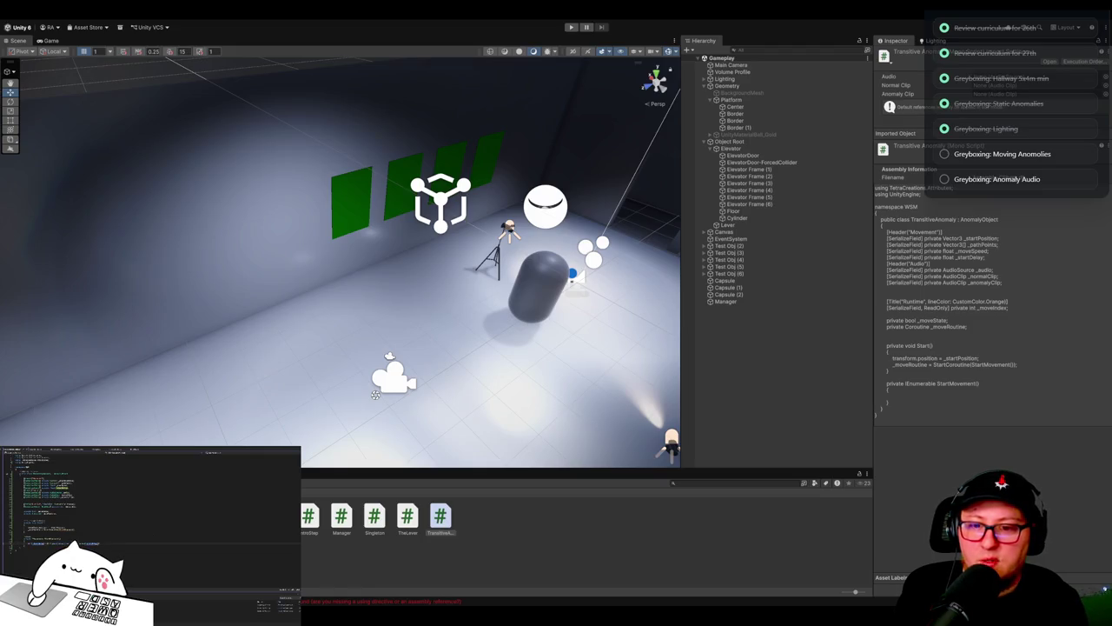
{"action": "key", "text": "ctrl+s"}
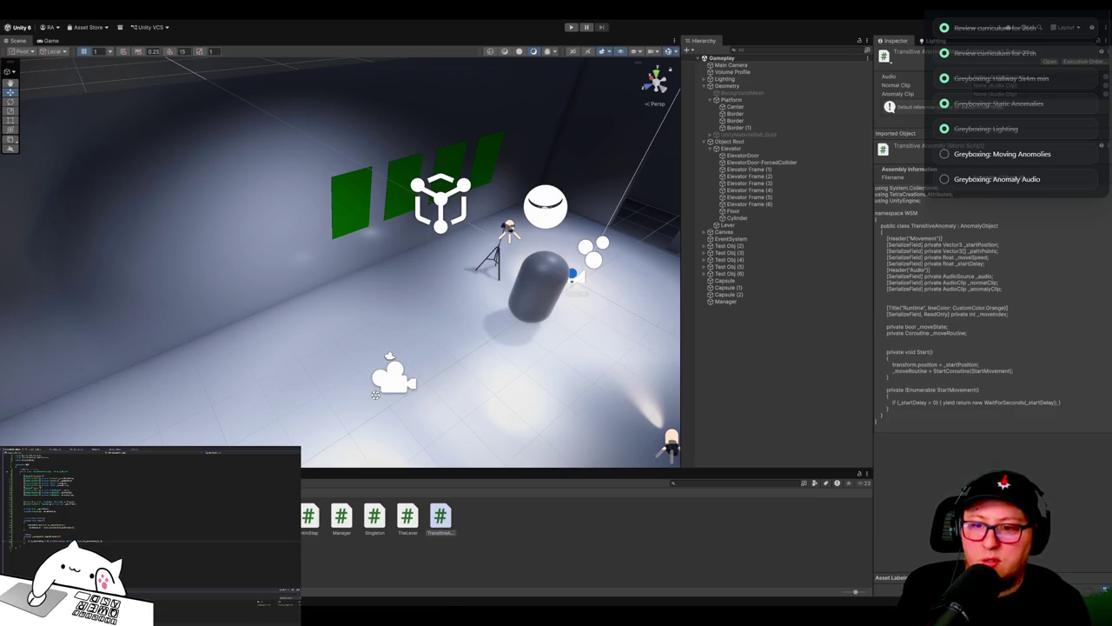
{"action": "type", "text": "while"}
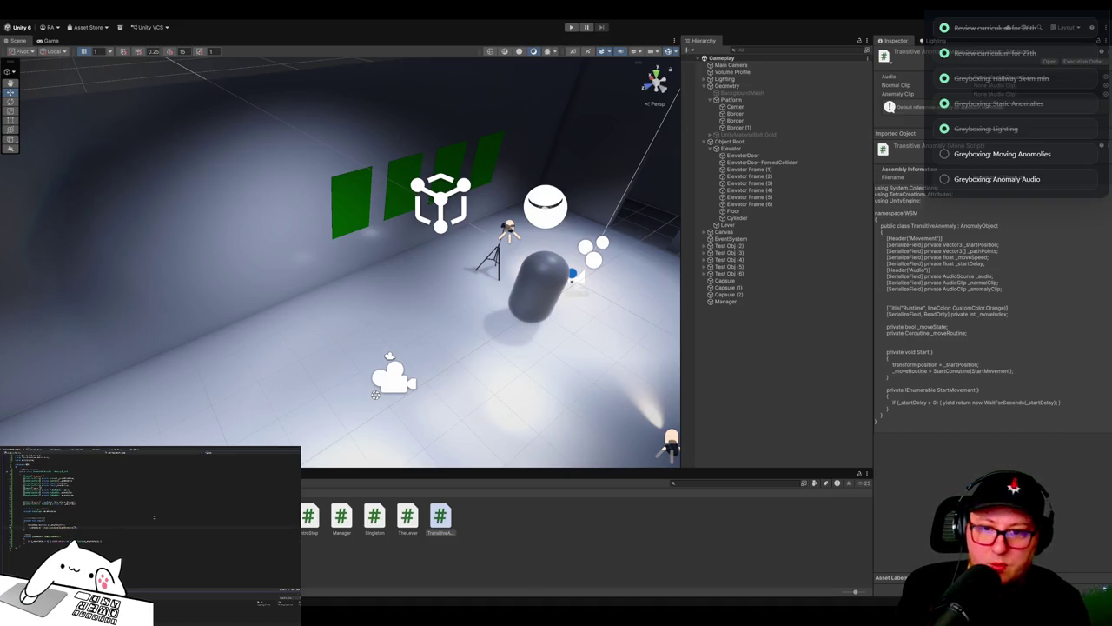
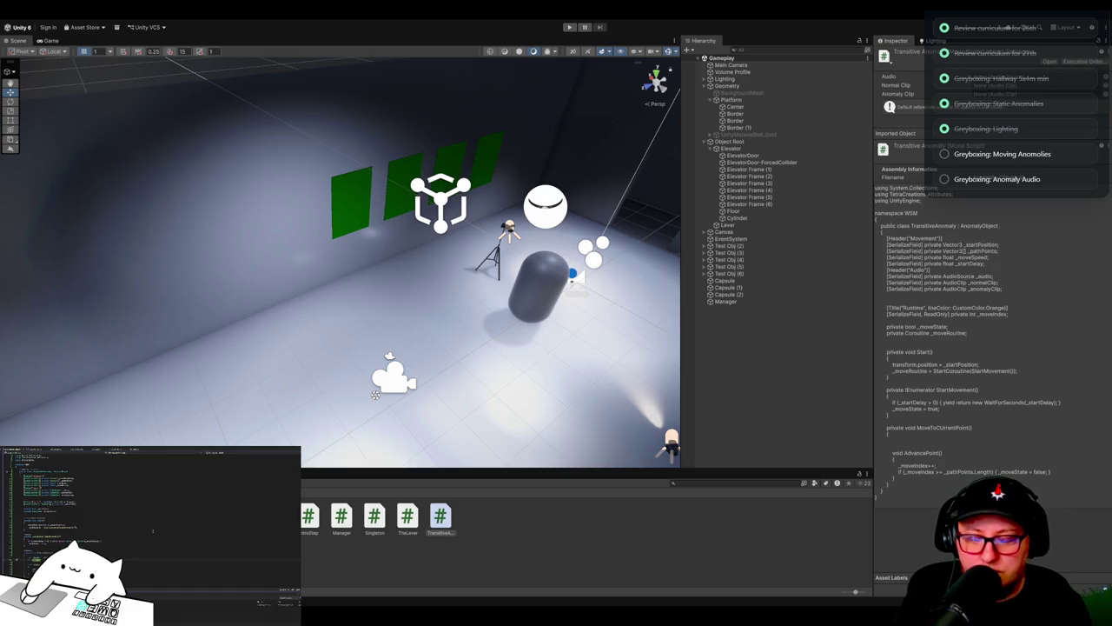
Step: Save TransitiveAnomaly with the new _target = _pathPoints[_moveIndex] and dirToTarget lines
{"action": "key", "text": "ctrl+s"}
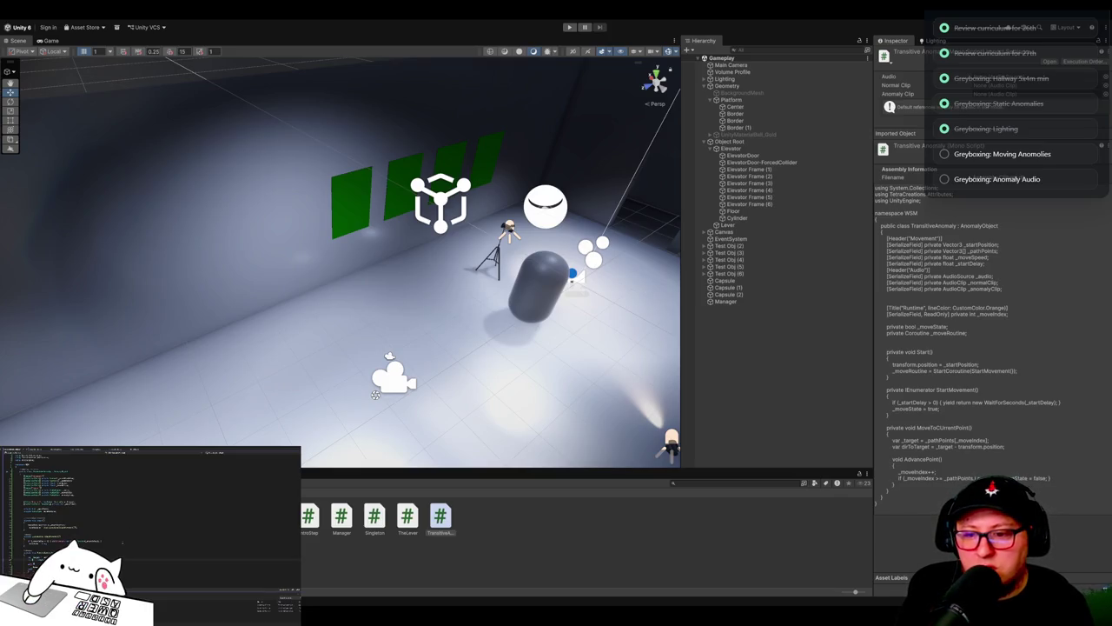
Step: Save the toTargetMag.sqrMagnitude <= 0.01 check calling AdvancePoint() and the direction code
{"action": "key", "text": "ctrl+s"}
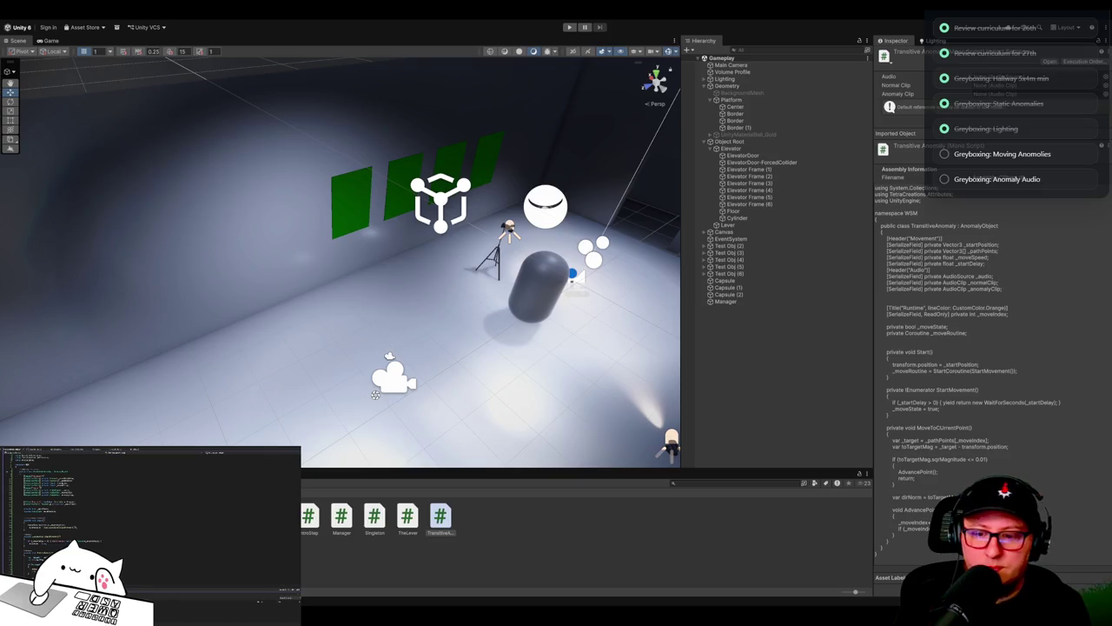
{"action": "key", "text": "ctrl+s"}
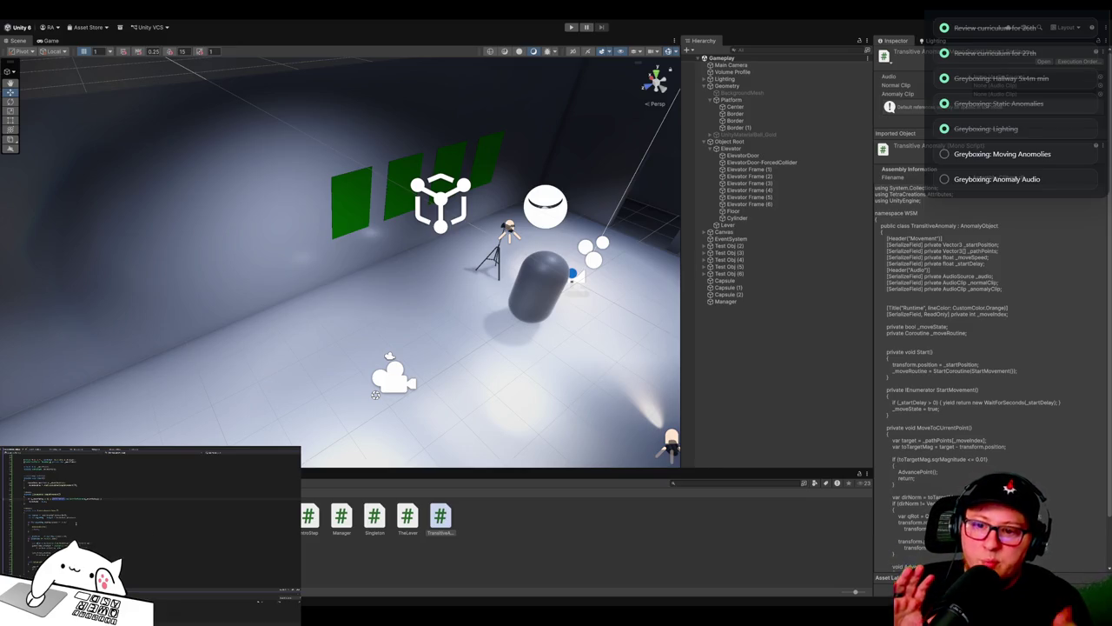
Step: Orbit the Scene view to see the capsule and green wall panels from another side
{"action": "left_click", "coordinate": [43, 546]}
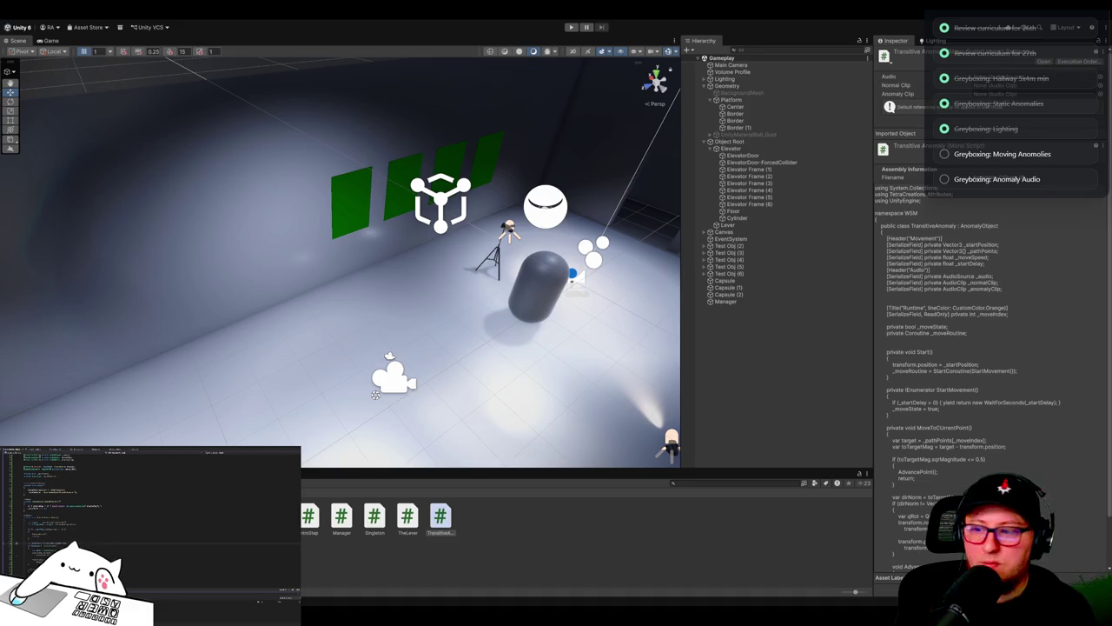
{"action": "mouse_move", "coordinate": [539, 348]}
{"action": "left_mouse_down"}
{"action": "mouse_move", "coordinate": [484, 354]}
{"action": "mouse_move", "coordinate": [517, 325]}
{"action": "left_mouse_up"}
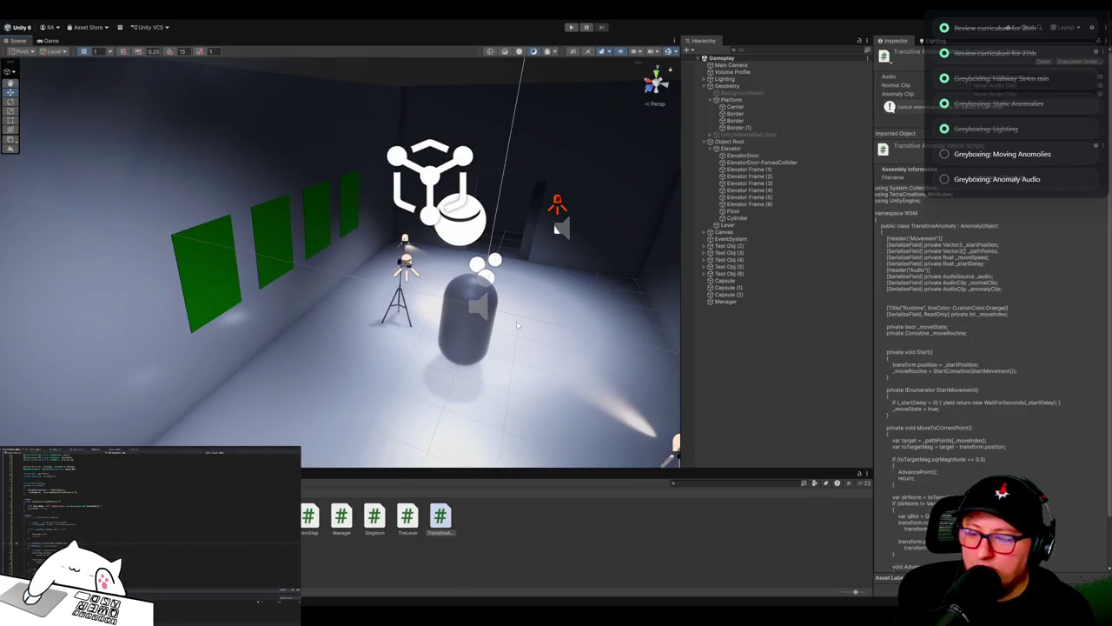